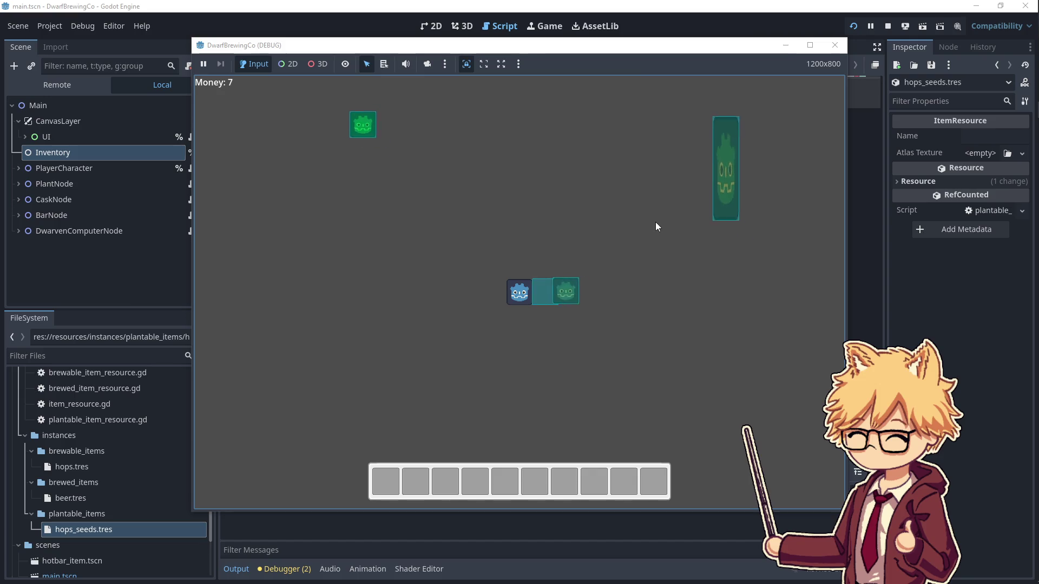
- Walk the character to a hops seed and pick it up into the first hotbar slot
key("a")
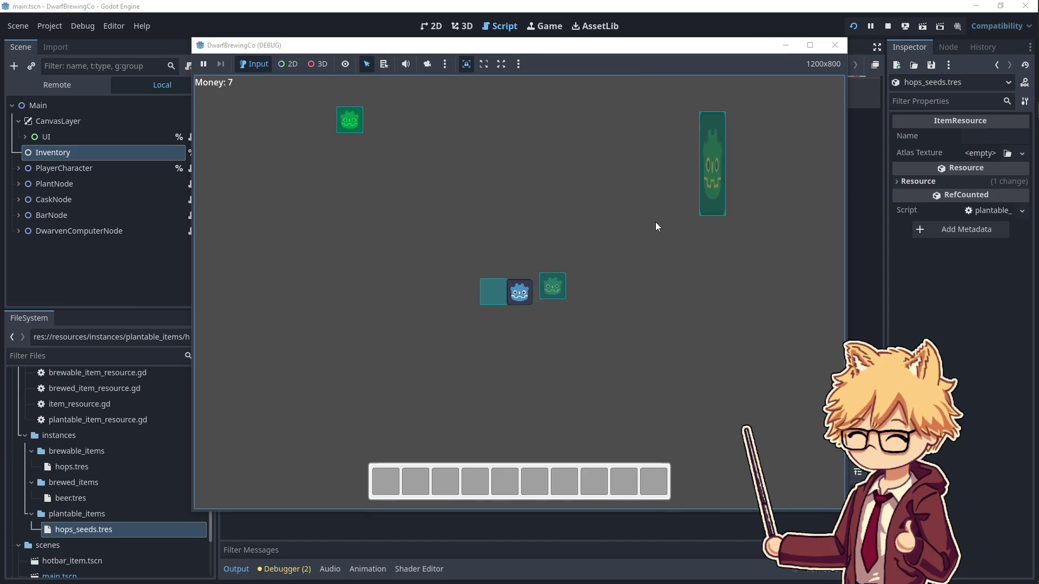
key("w")
key("d")
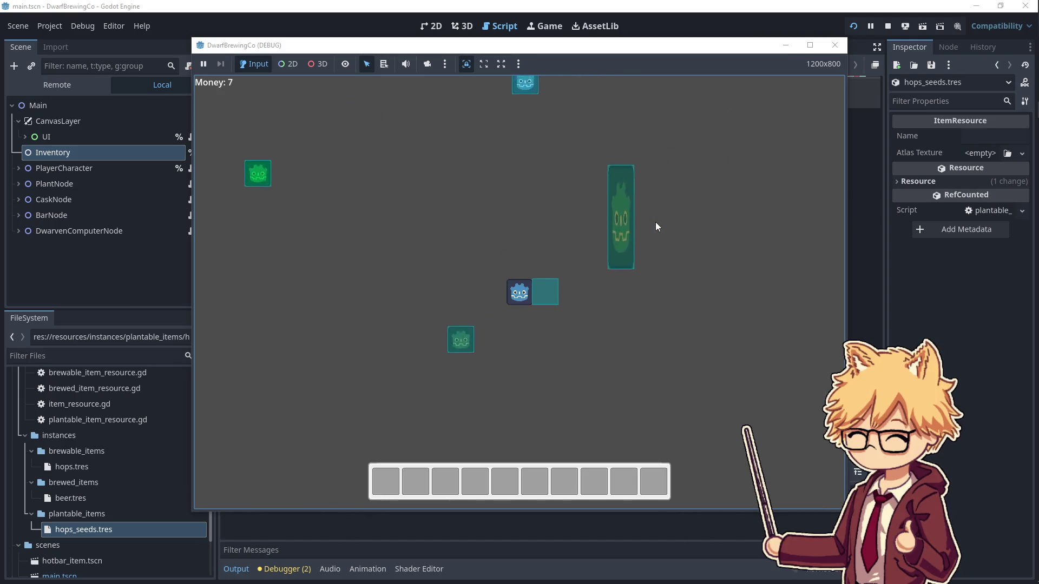
key("a")
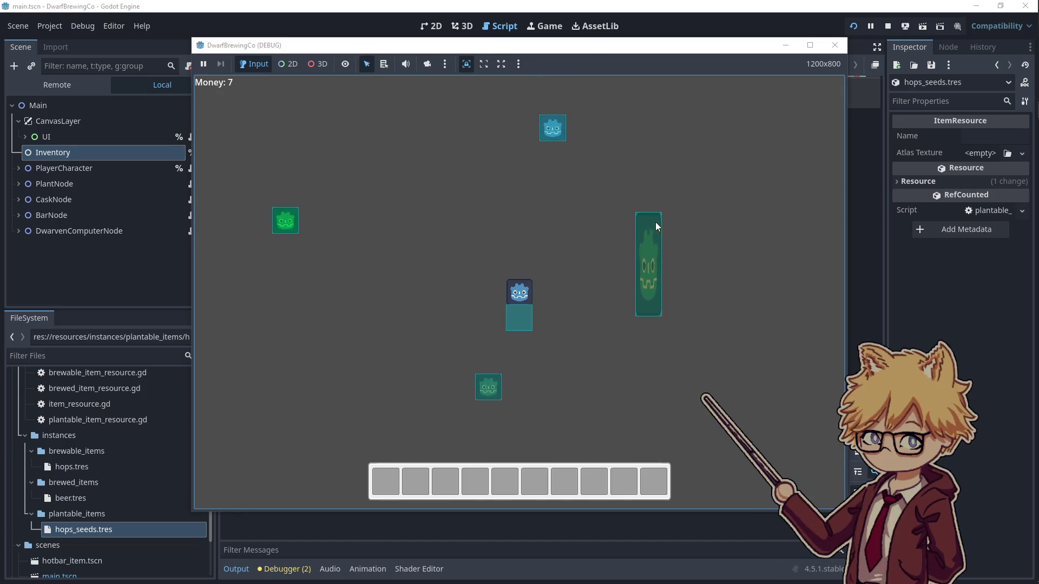
key("s")
key("a")
key("w")
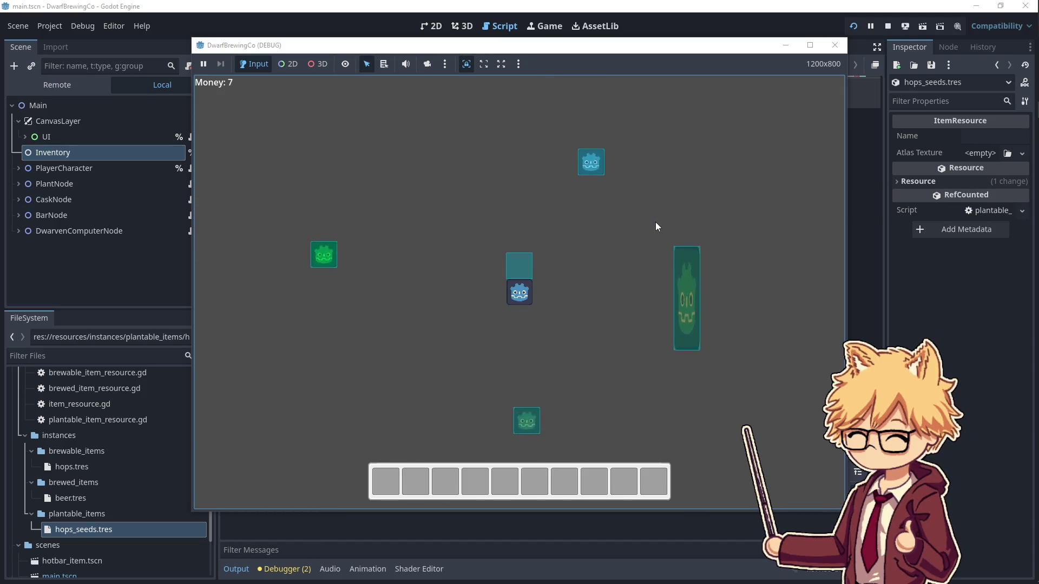
key("a")
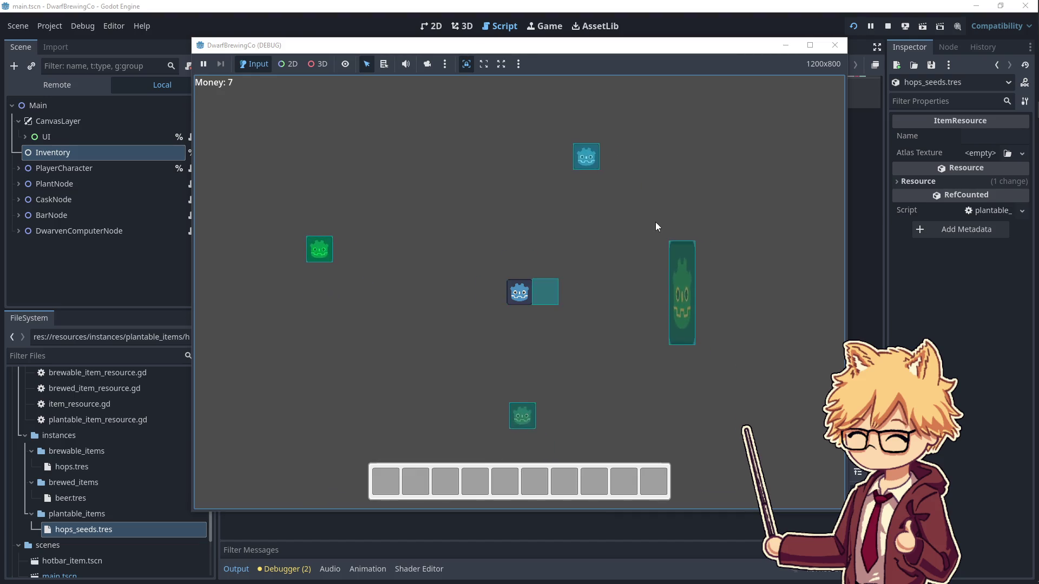
key("s")
key("a")
key("s")
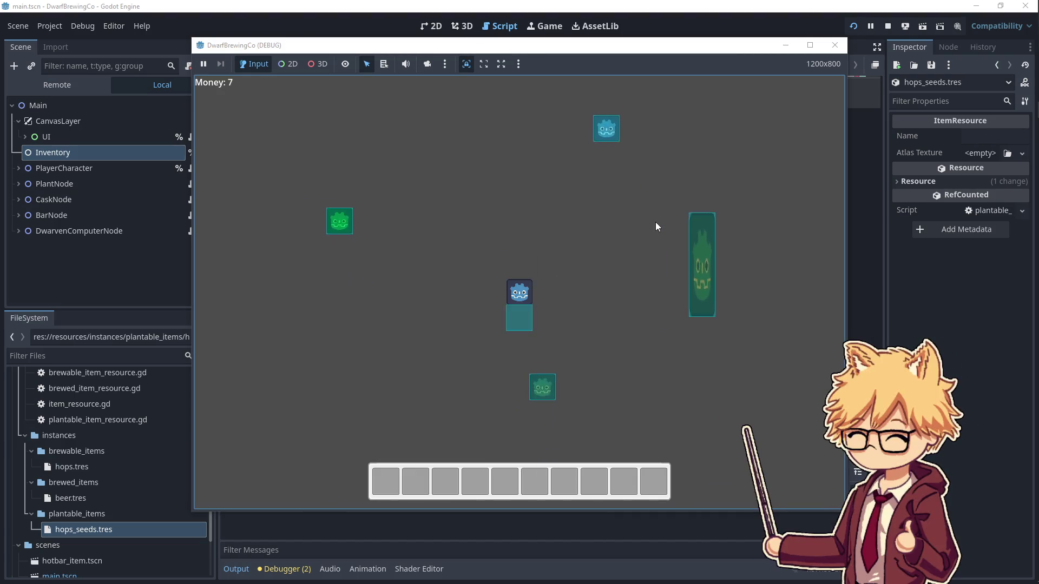
key("a")
key("d")
key("d")
- Plant the hops seed in the ground
key("s")
key("e")
key("a")
key("w")
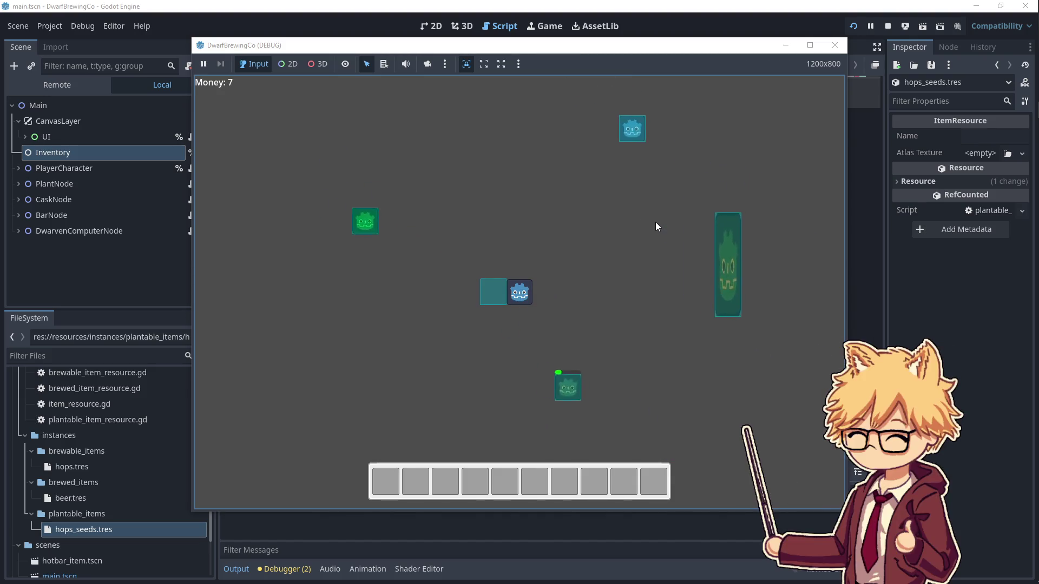
- Take another hops seed into the first slot and face the growing plant
key("d")
key("s")
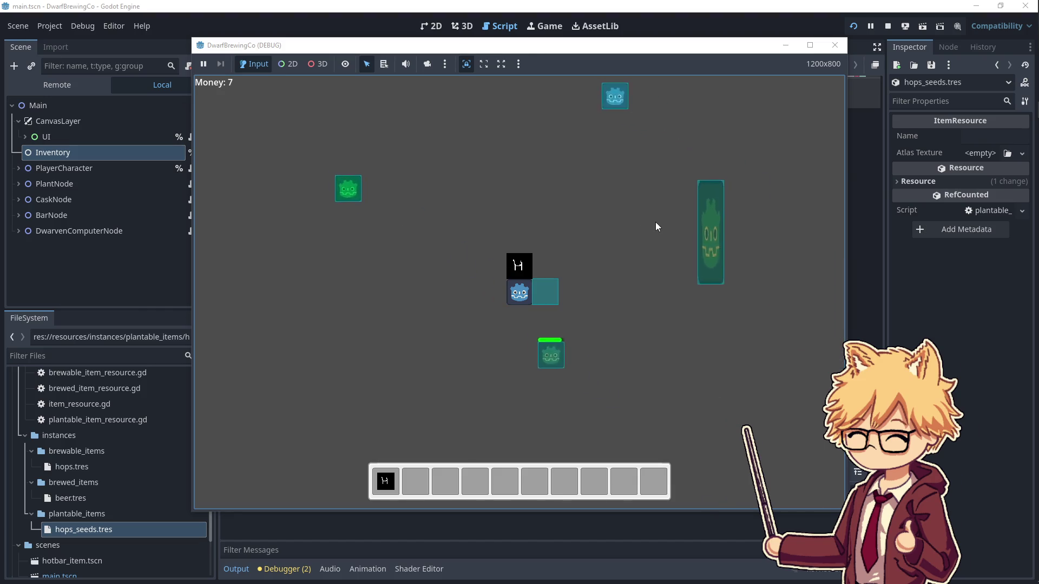
key("d")
key("s")
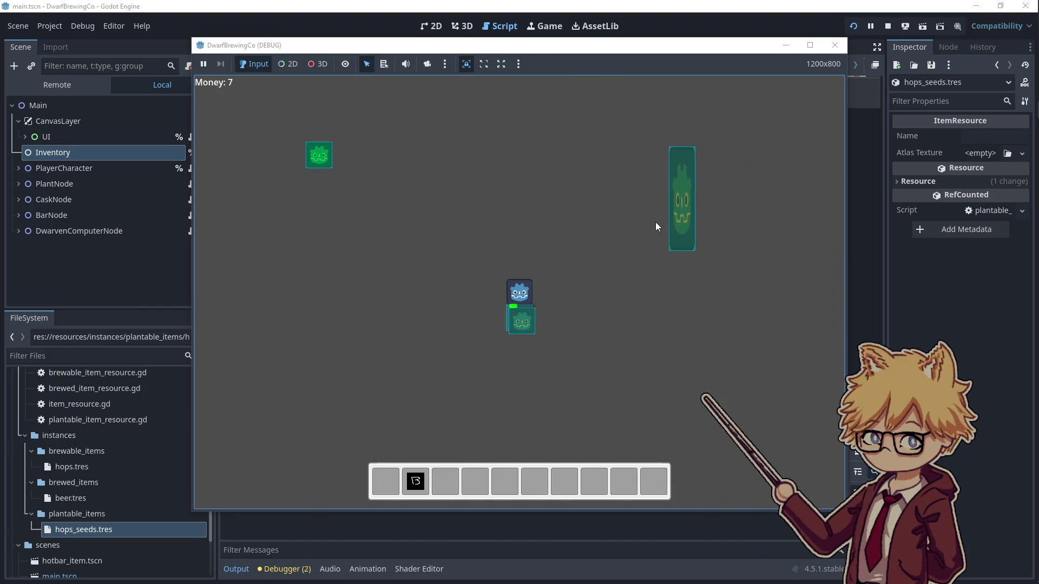
key("d")
key("w")
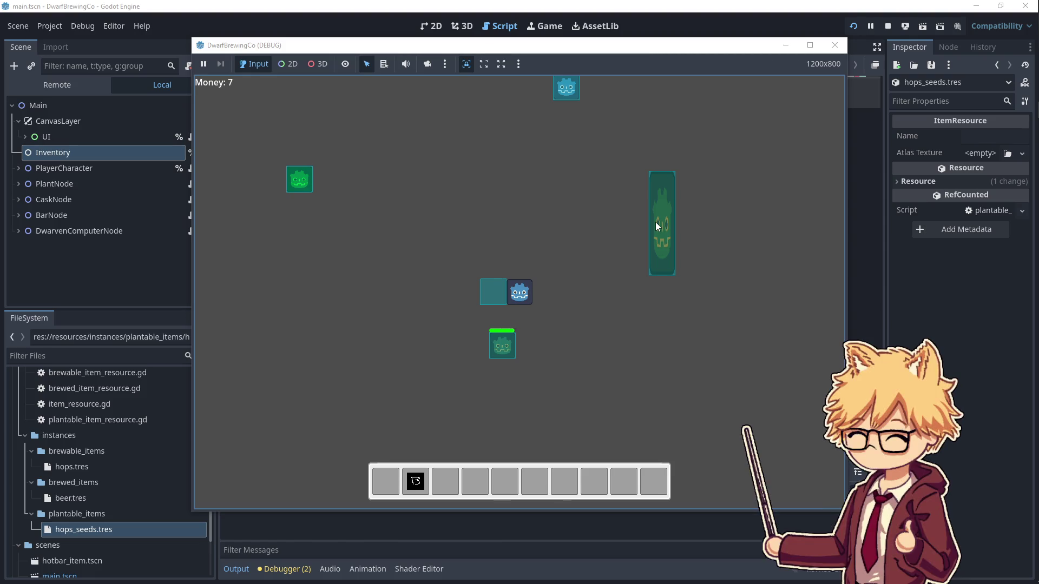
- Collect from the plant, raising Money to 8
key("s")
key("d")
key("w")
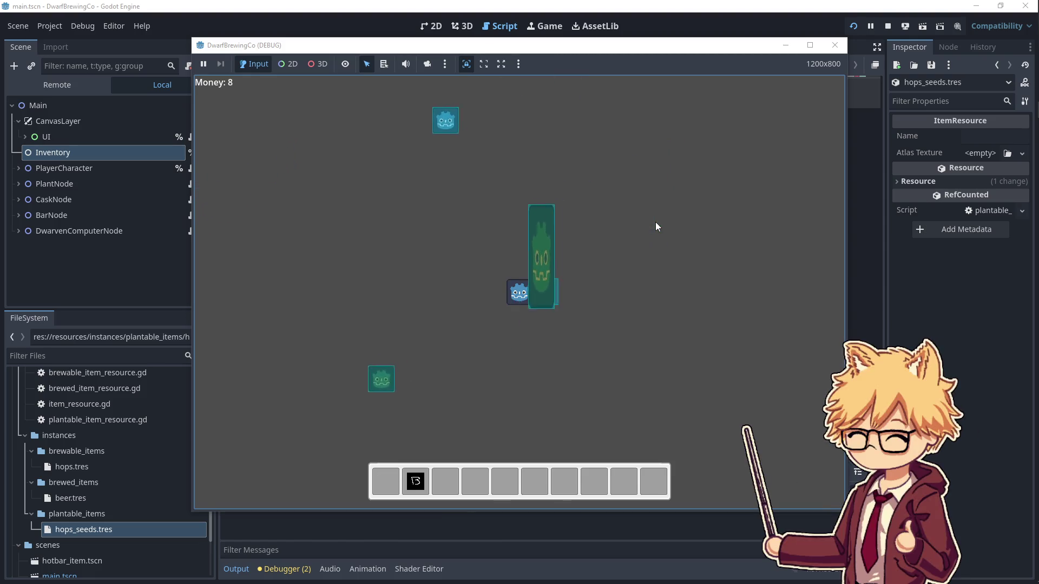
key("a")
key("a")
- Walk the character left, then up-left, ending facing left
key("s")
key("w")
key("s")
key("d")
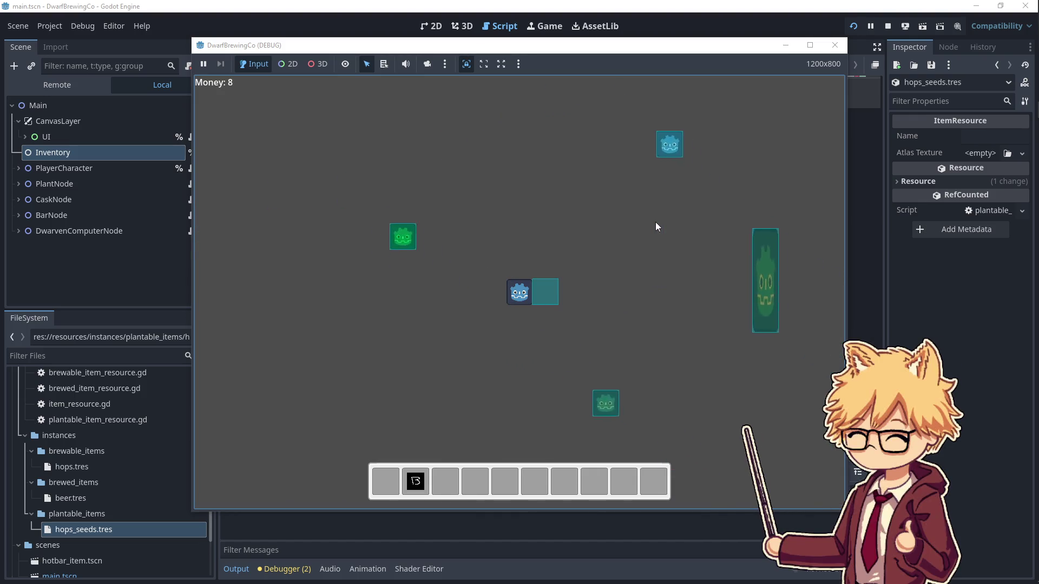
key("a")
key("w")
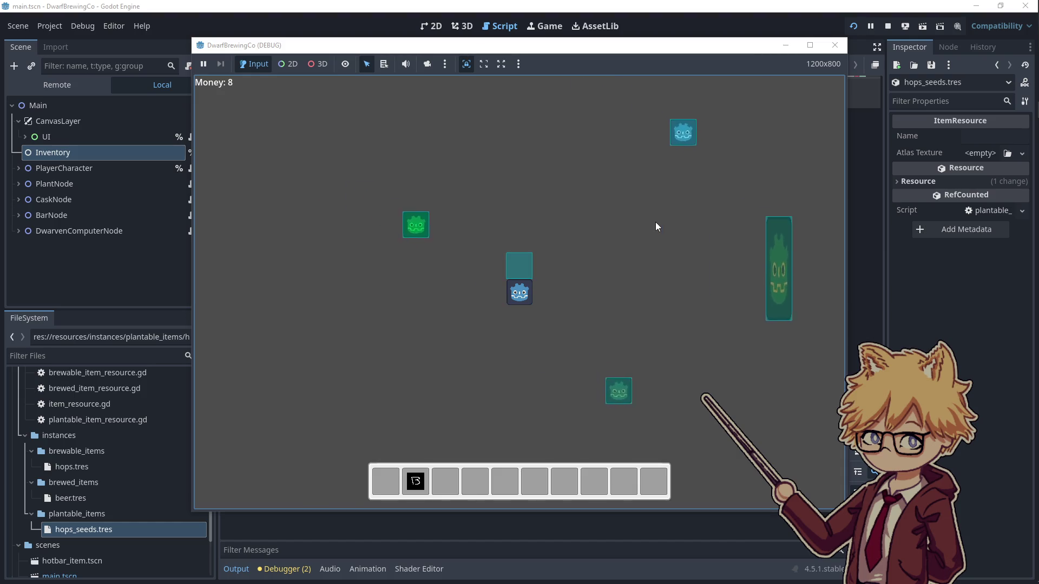
- Walk right and around, end facing left, and open the inventory panel
key("d")
key("w")
key("d")
key("w")
key("d")
key("s")
key("a")
key("e")
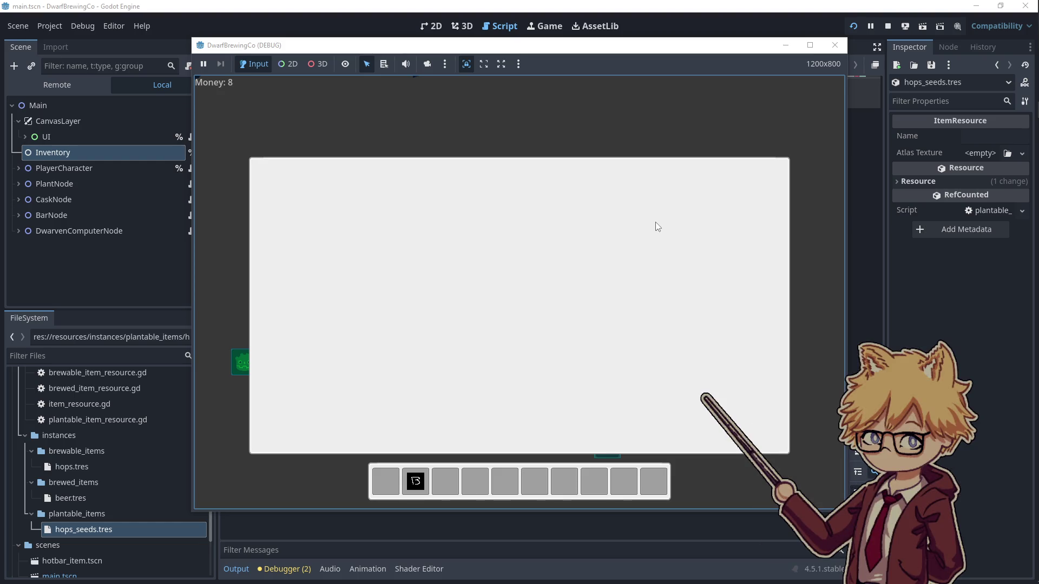
- Close the inventory panel and walk right, down-left, then up-right
key("e")
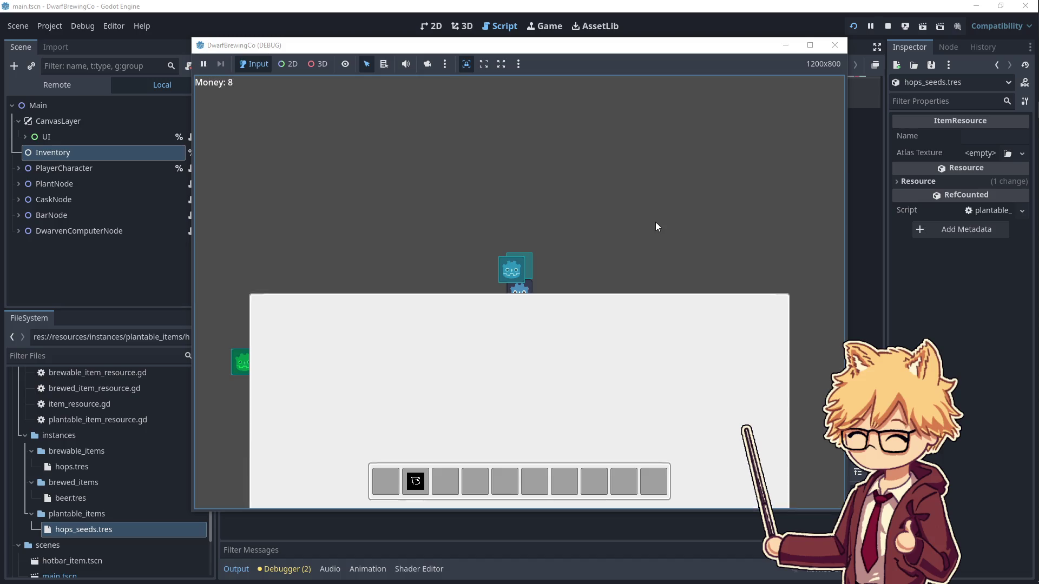
key("d")
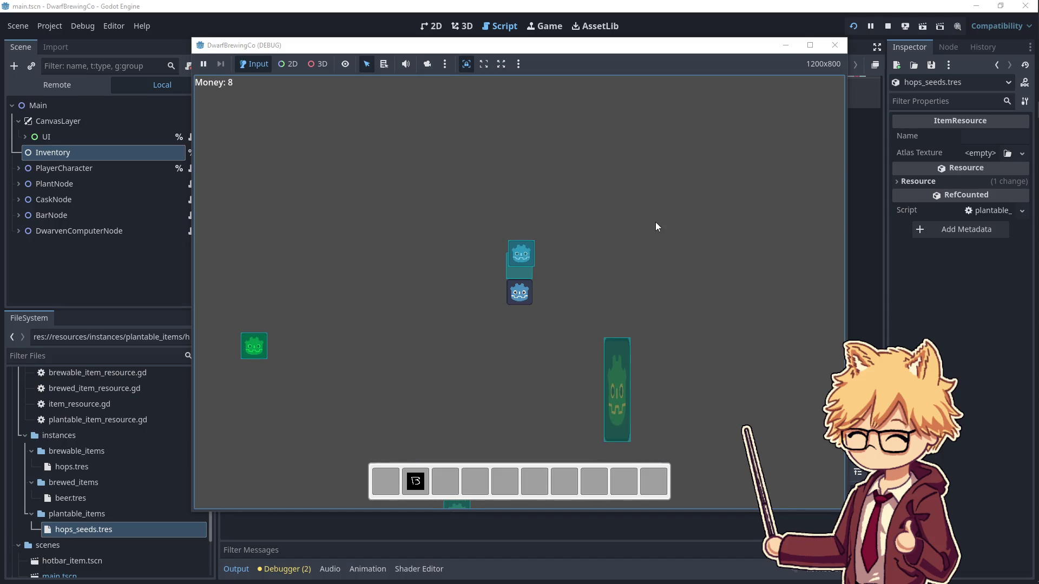
key("s")
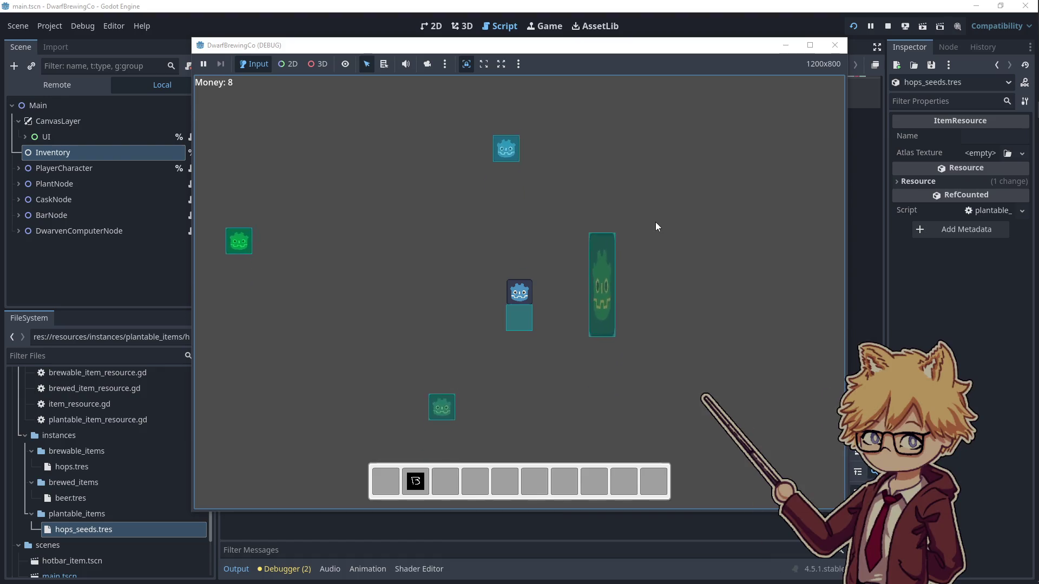
key("a")
key("w")
key("d")
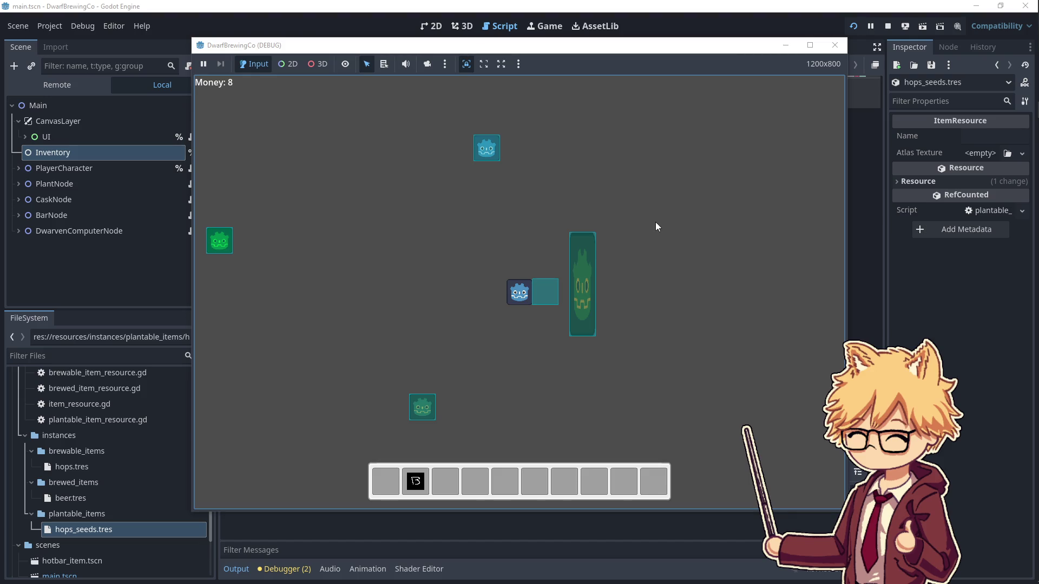
- Face up, open the inventory panel, then close it with I
key("w")
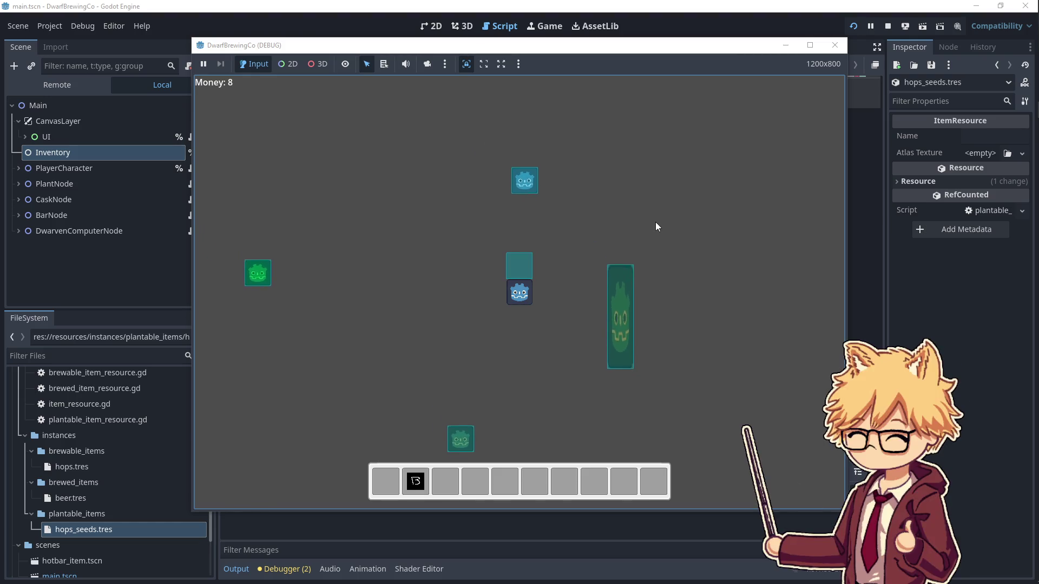
key("e")
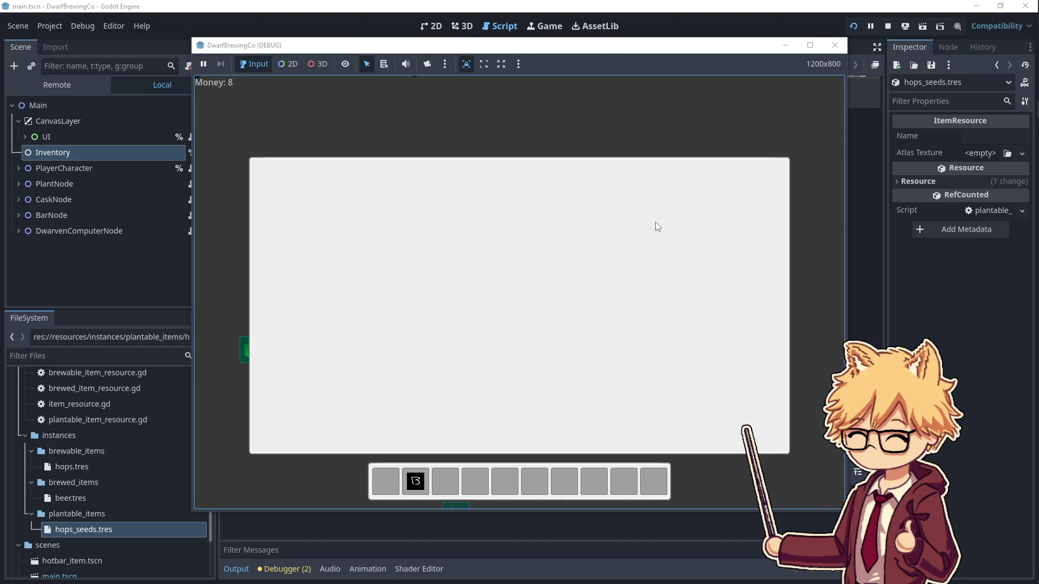
key("i")
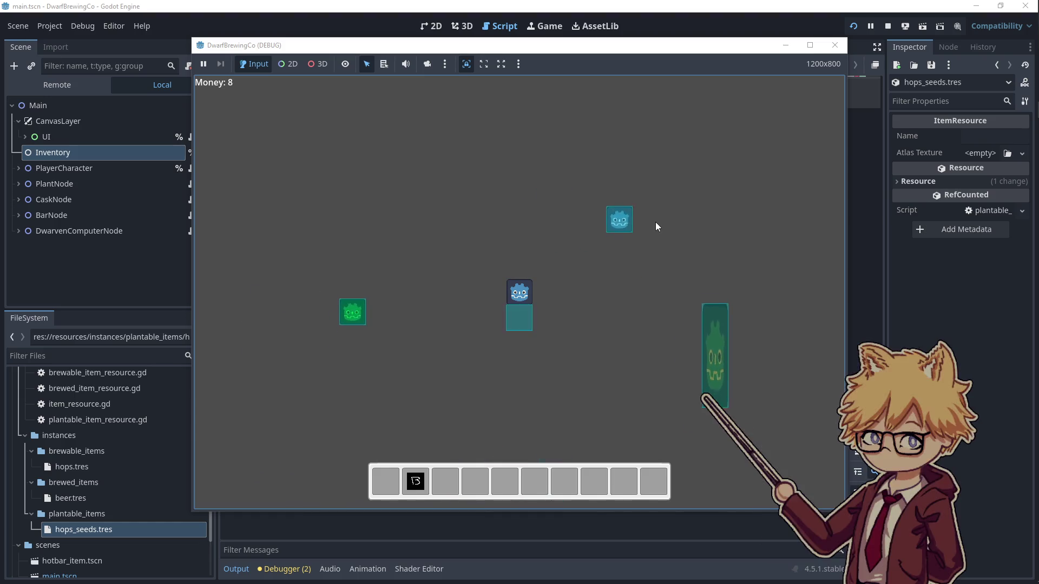
- Walk left and down, then up, ending facing right
key("s")
key("a")
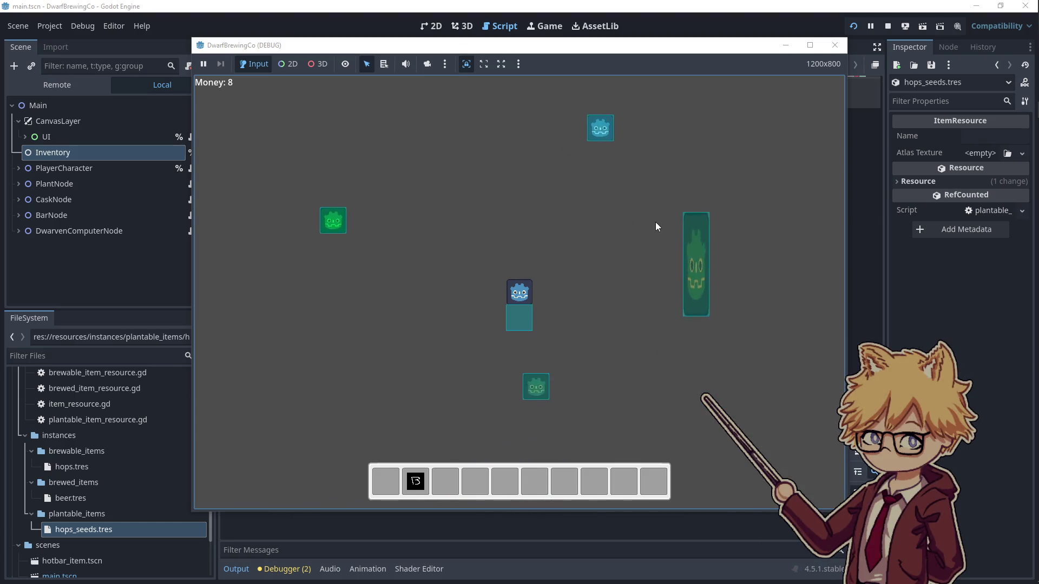
key("w")
key("d")
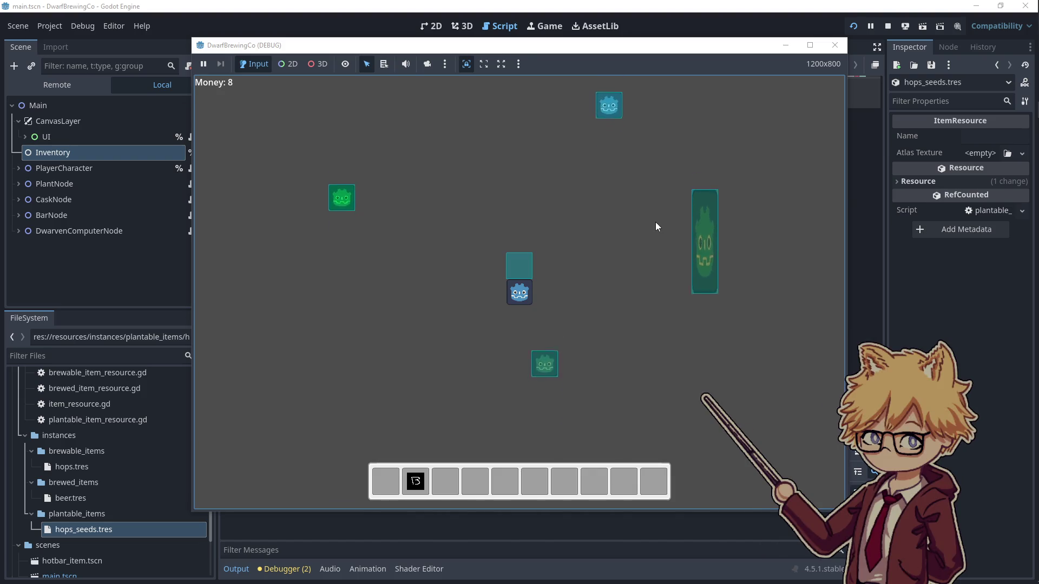
key("w")
key("d")
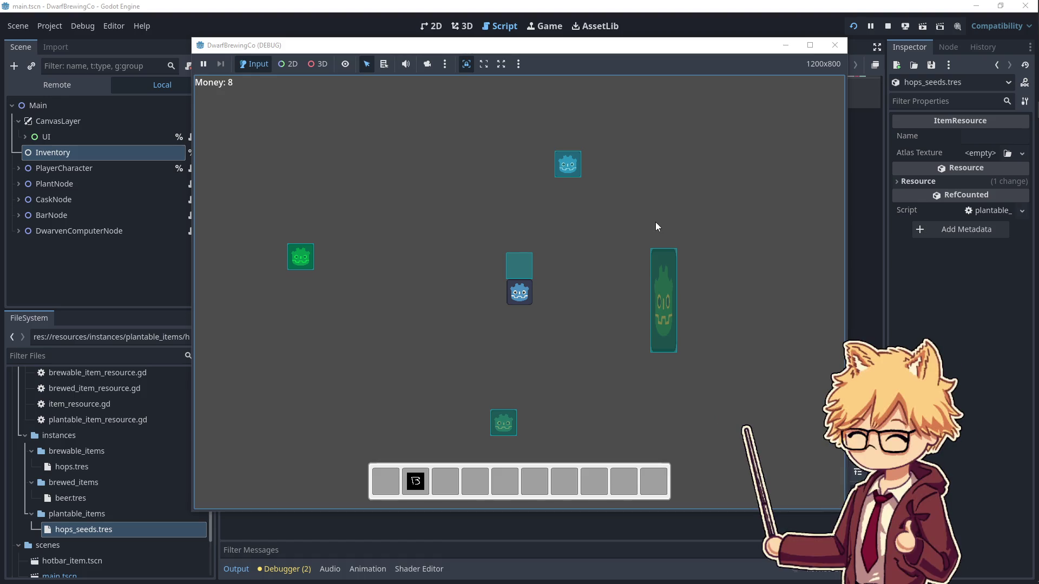
key("a")
key("d")
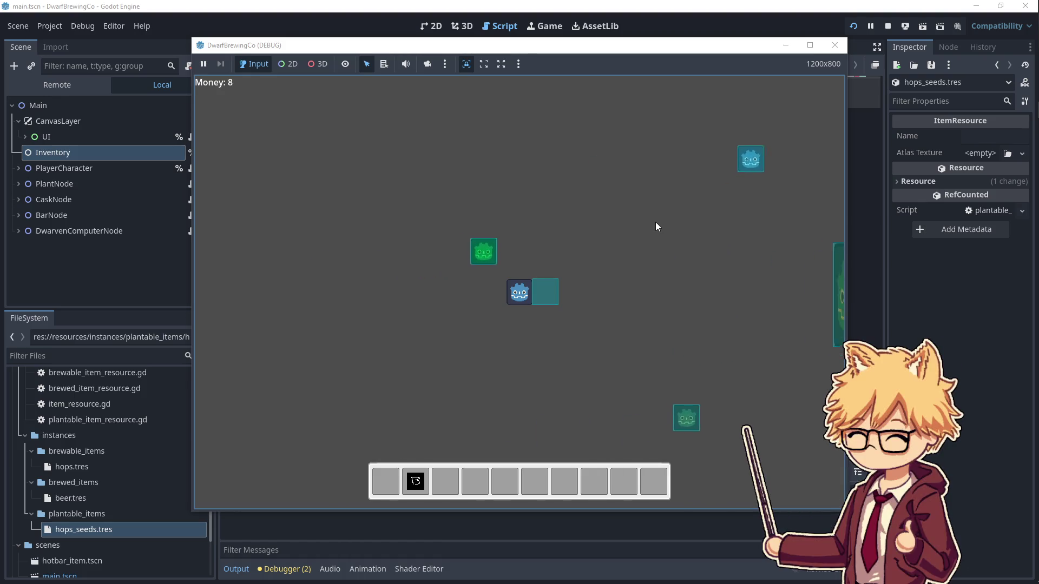
- Walk right and down, then reopen the inventory panel
key("d")
key("s")
key("e")
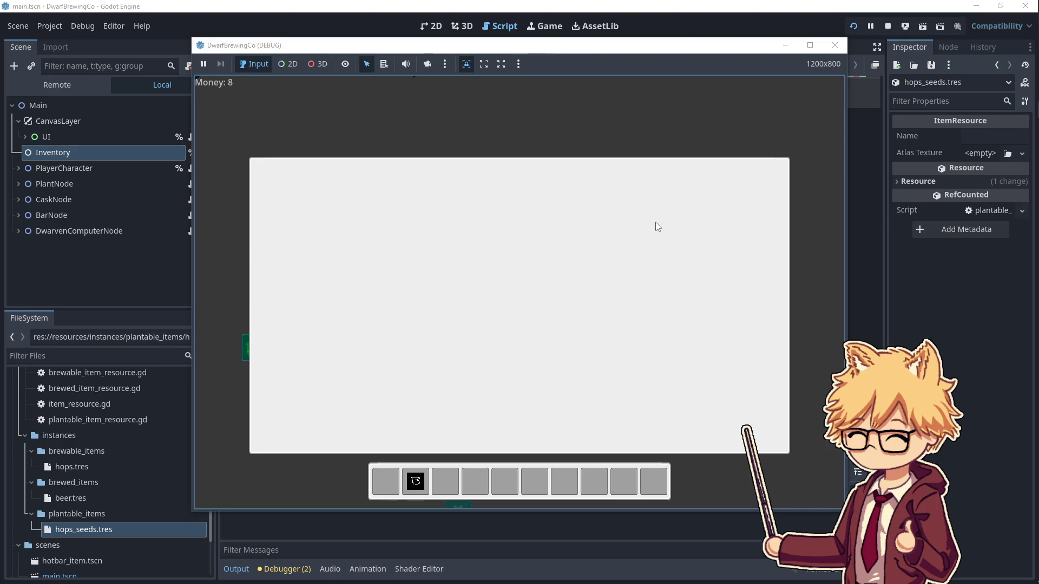
- Close the inventory panel, walk right, then reopen and close it again
key("i")
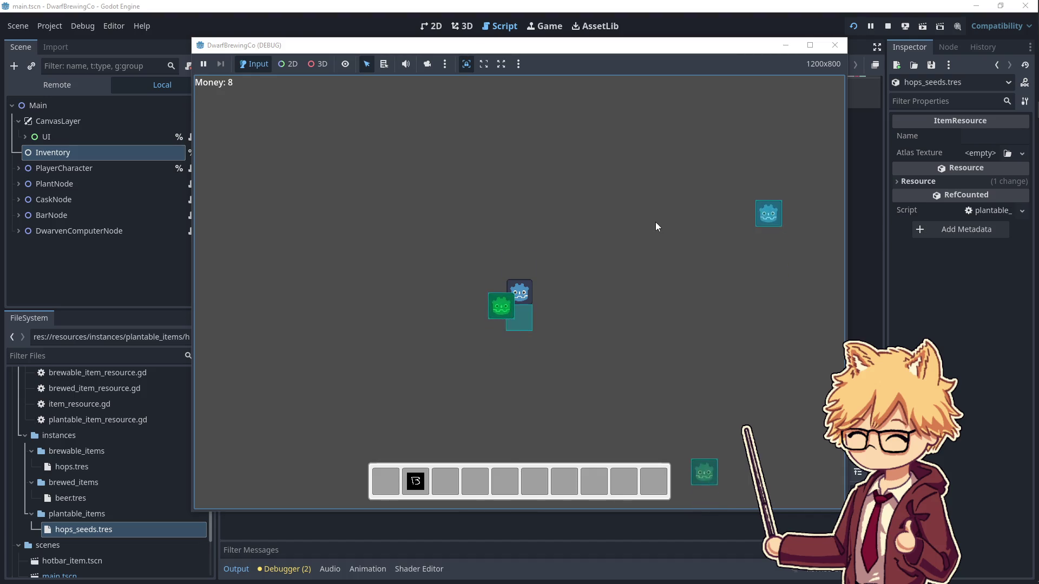
key("s")
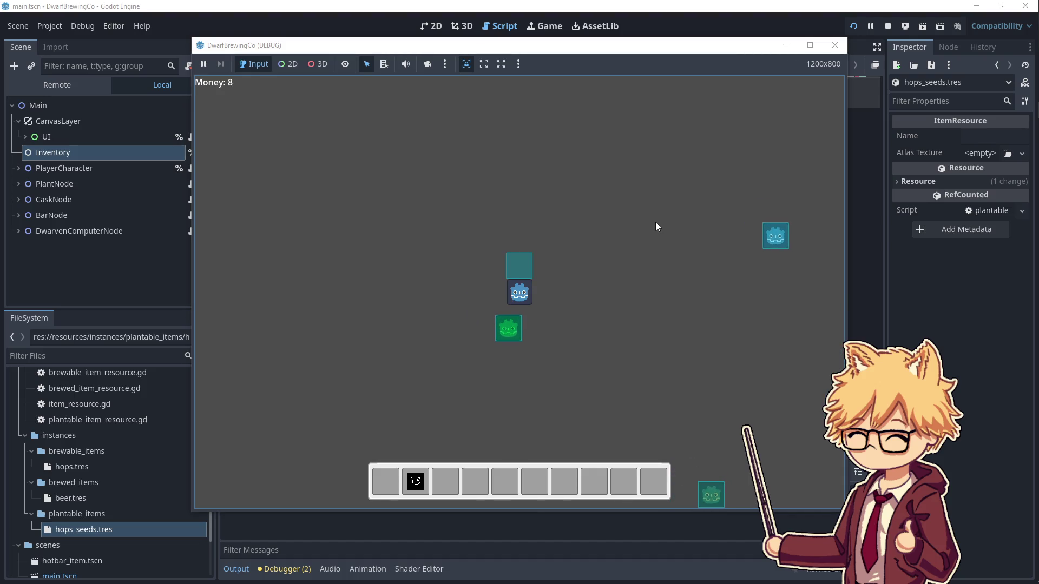
key("d")
key("i")
key("i")
key("a")
key("s")
key("d")
- Walk the dwarf around the field and down-left onto the lower tile
key("s")
key("w")
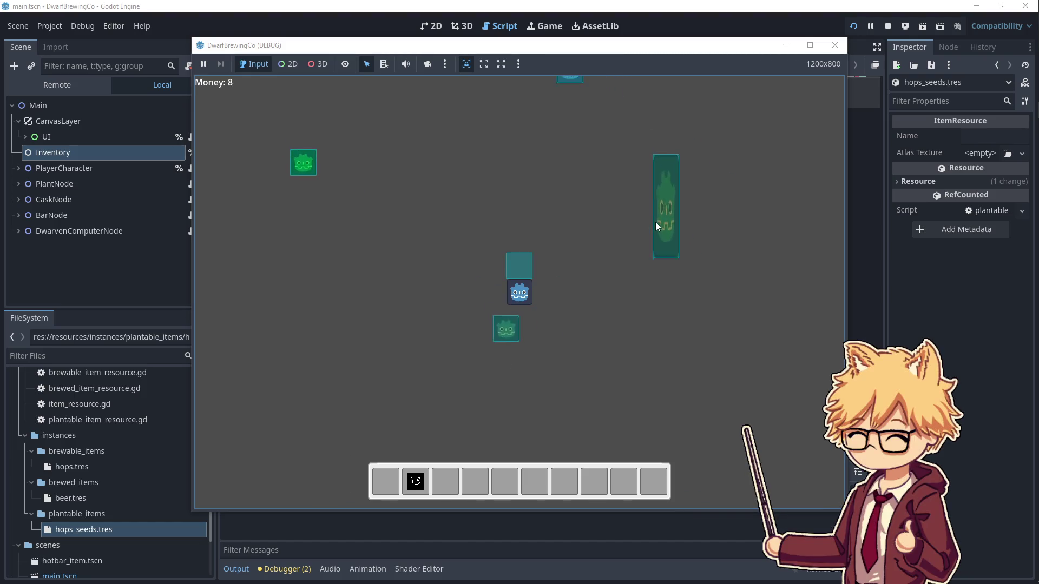
key("a")
key("d")
key("s")
key("w")
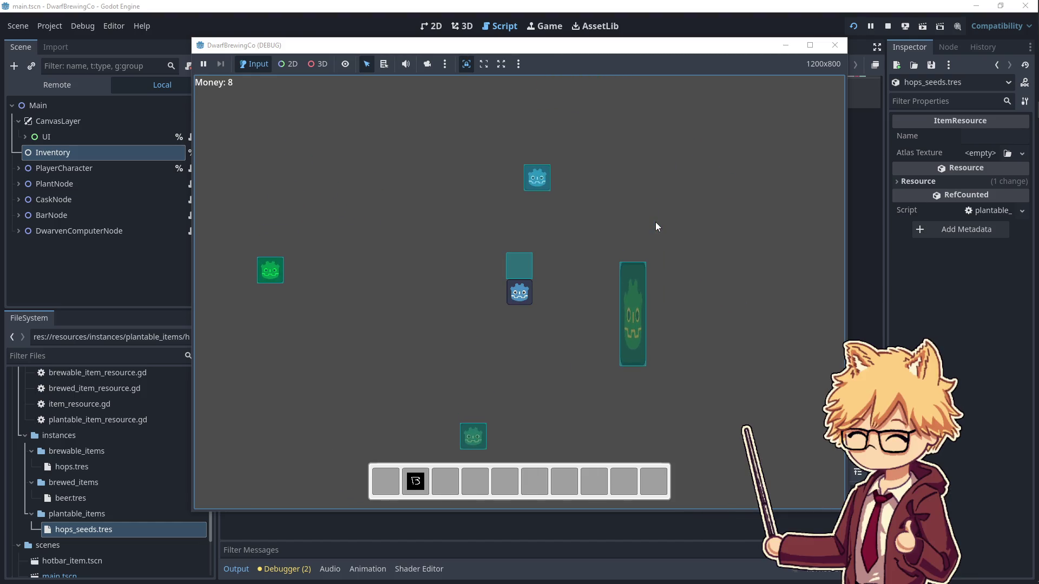
key("s")
key("a")
key("s")
key("a")
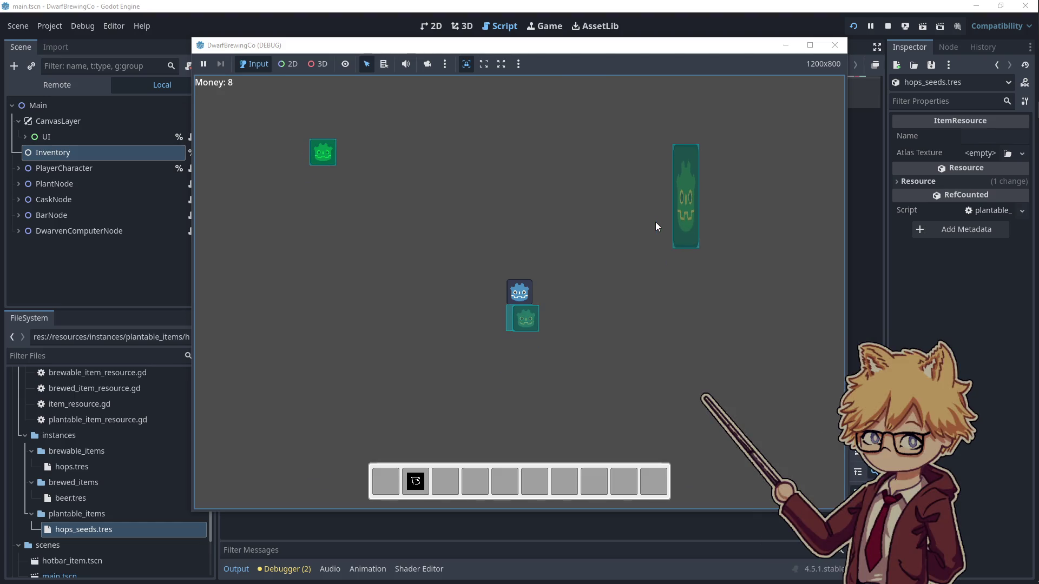
- Move into position facing upward and pick up the H seed item
key("d")
key("w")
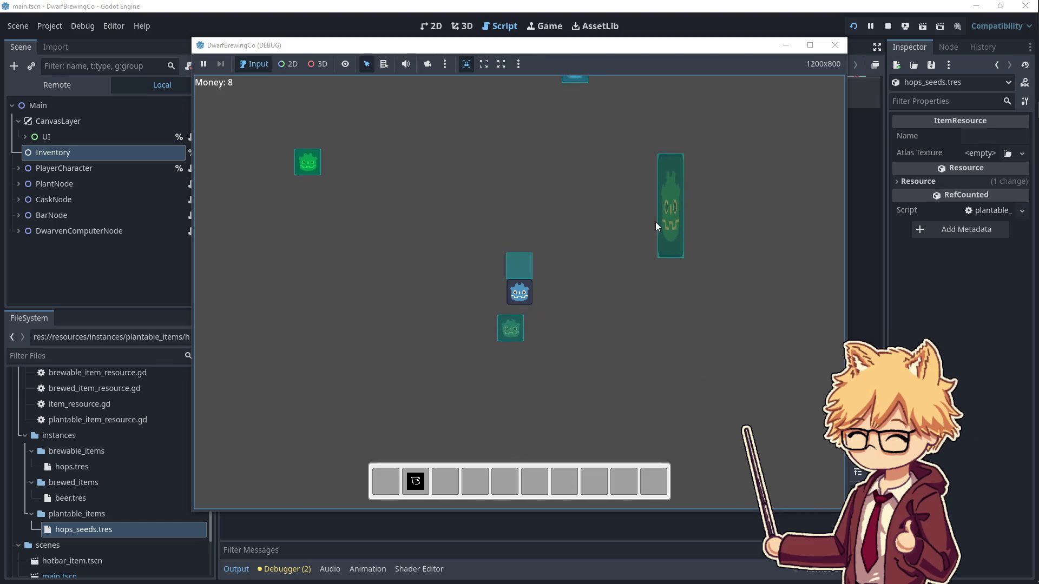
key("a")
key("s")
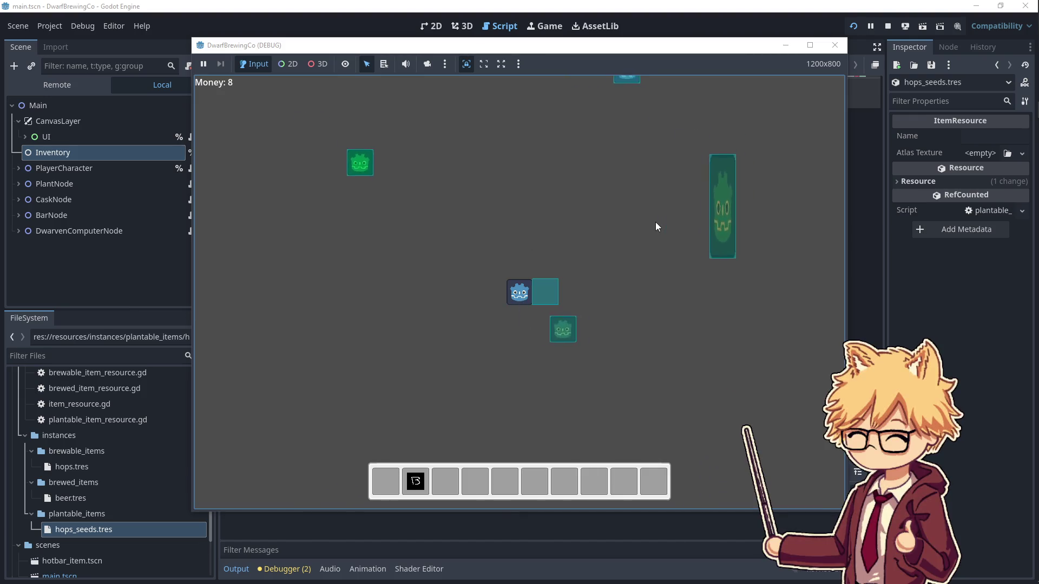
key("d")
key("s")
key("a")
key("w")
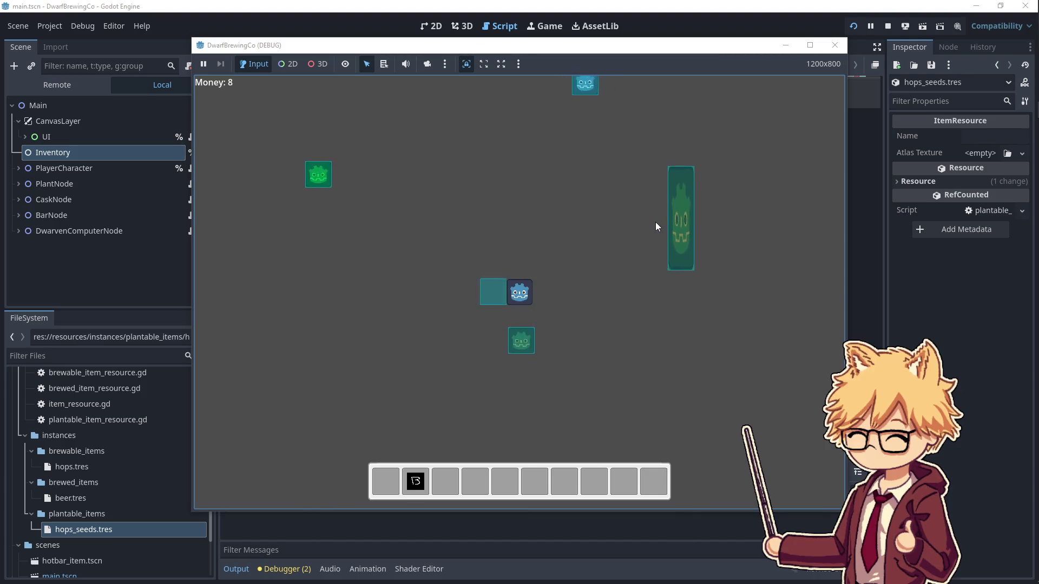
key("a")
key("w")
key("d")
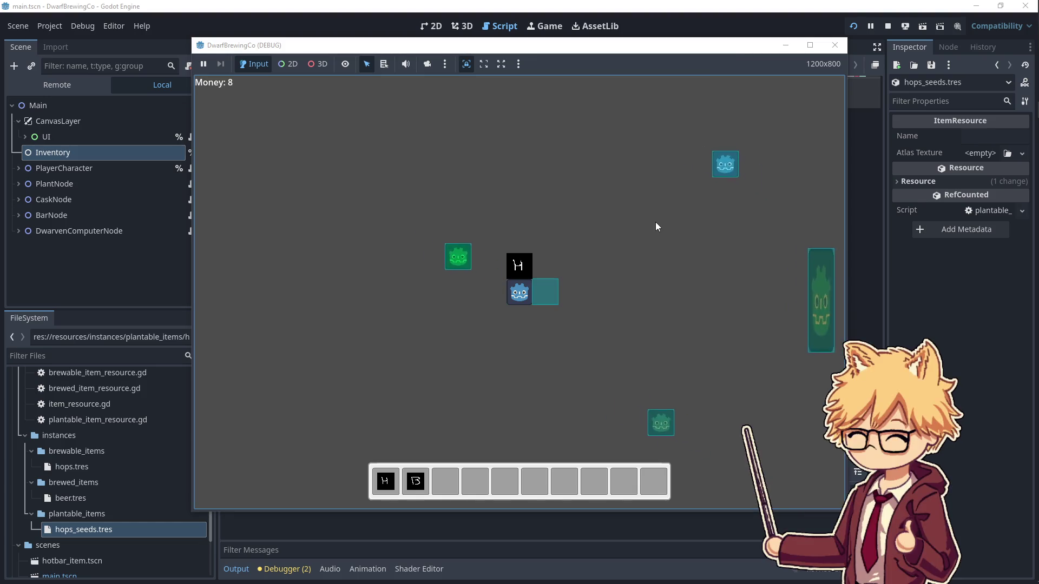
key("s")
- Plant the H item in the plot, then take it back
key("d")
key("s")
key("e")
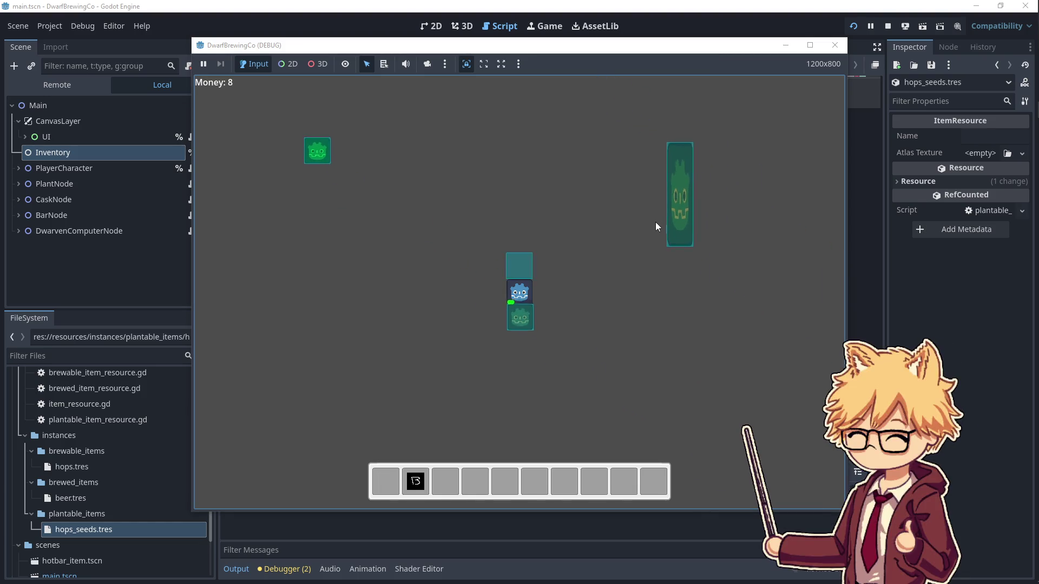
key("w")
key("a")
key("s")
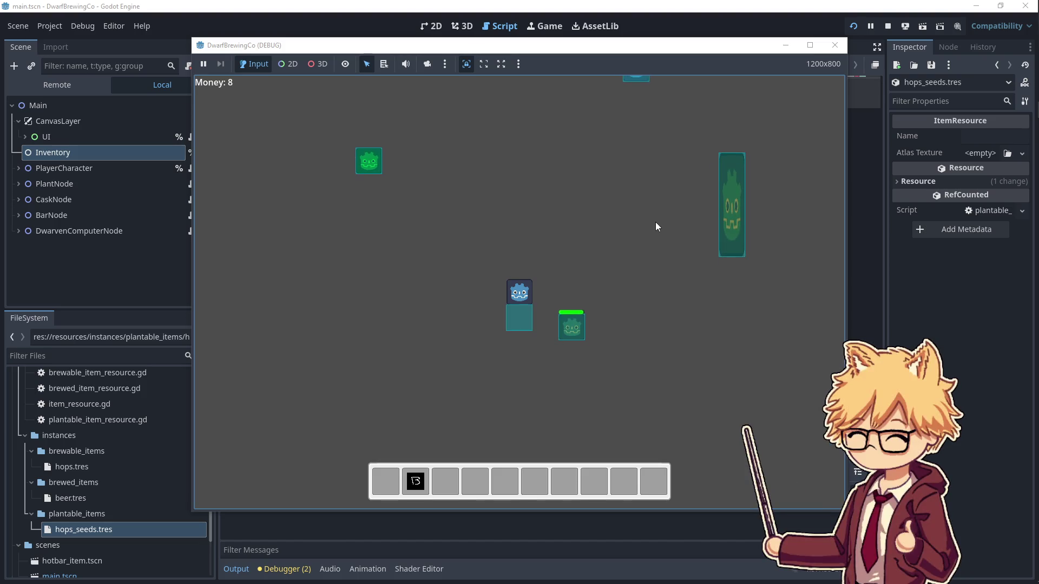
key("e")
key("d")
key("w")
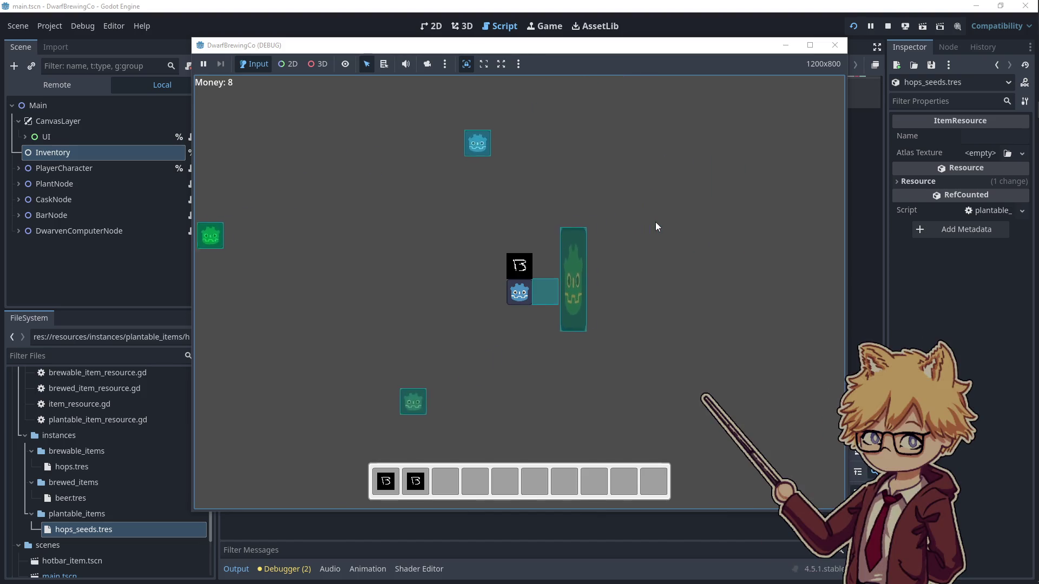
- Sell the H item to raise Money to 9, then walk left
key("d")
key("e")
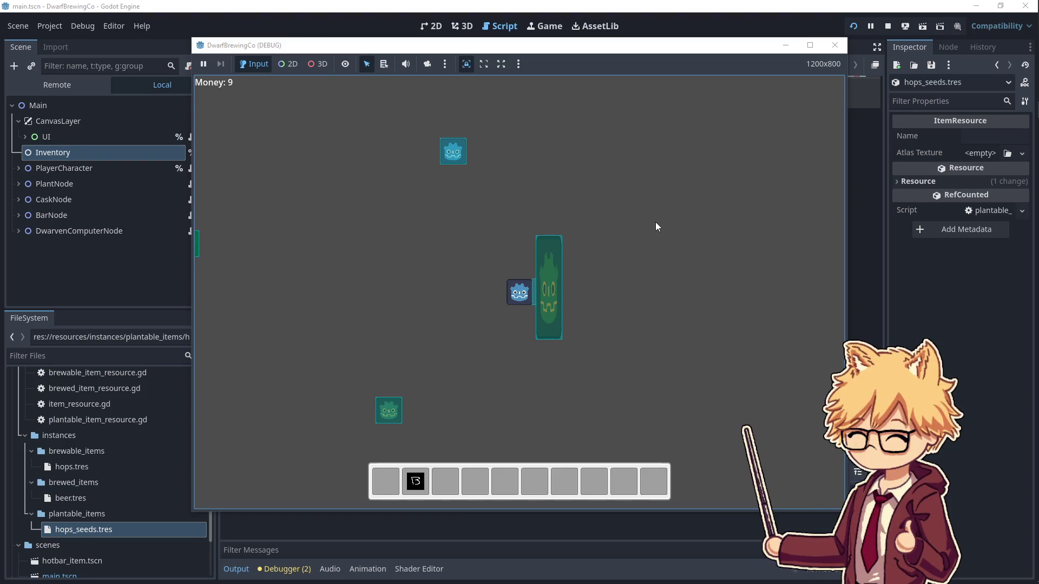
key("a")
key("s")
key("w")
- Pick up another H item and plant it in a plot
key("a")
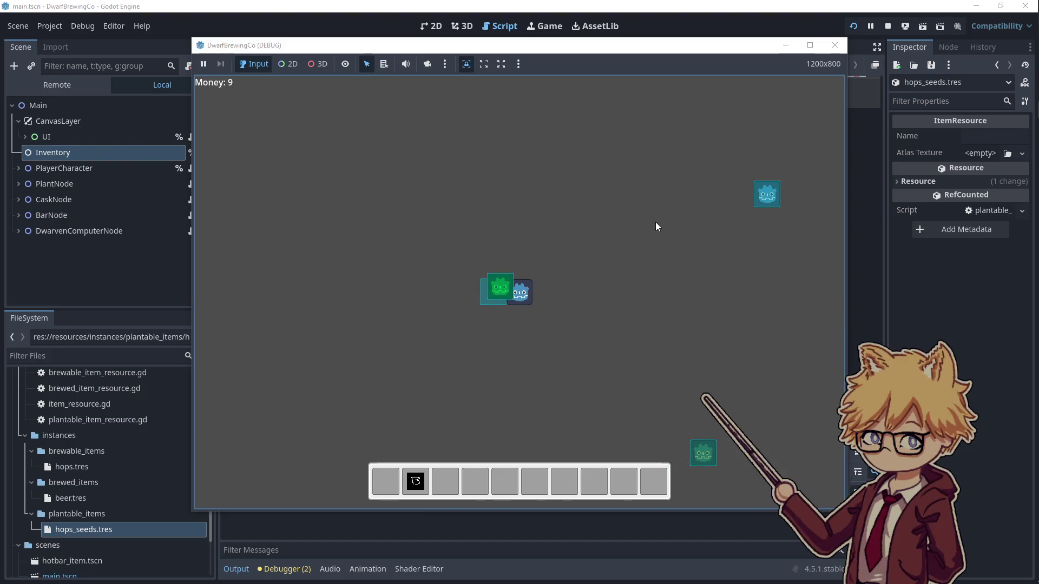
key("d")
key("e")
key("d")
key("s")
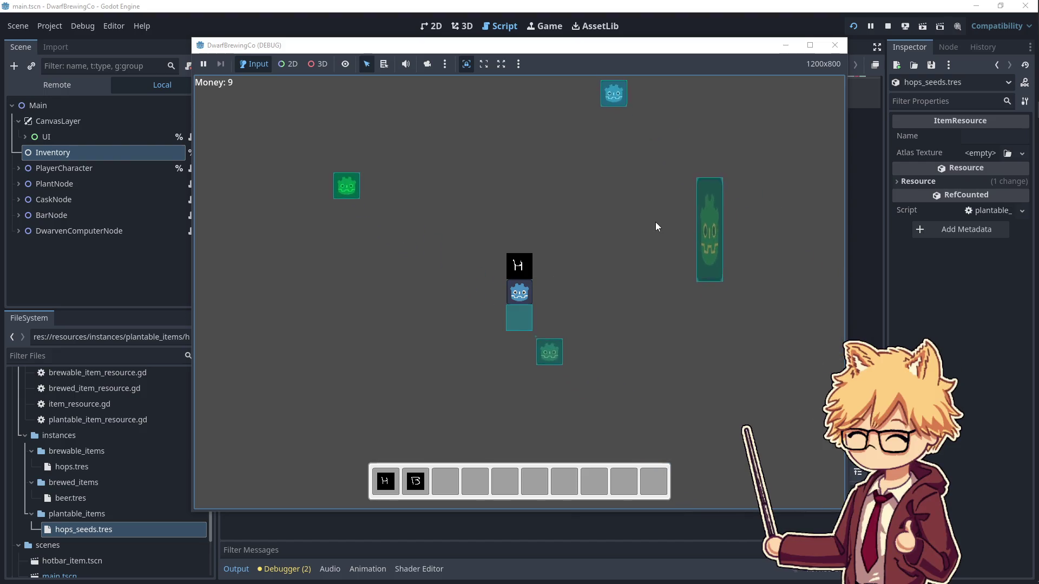
key("e")
key("a")
key("w")
- Walk up-left to the plot and get the H item back
key("a")
key("w")
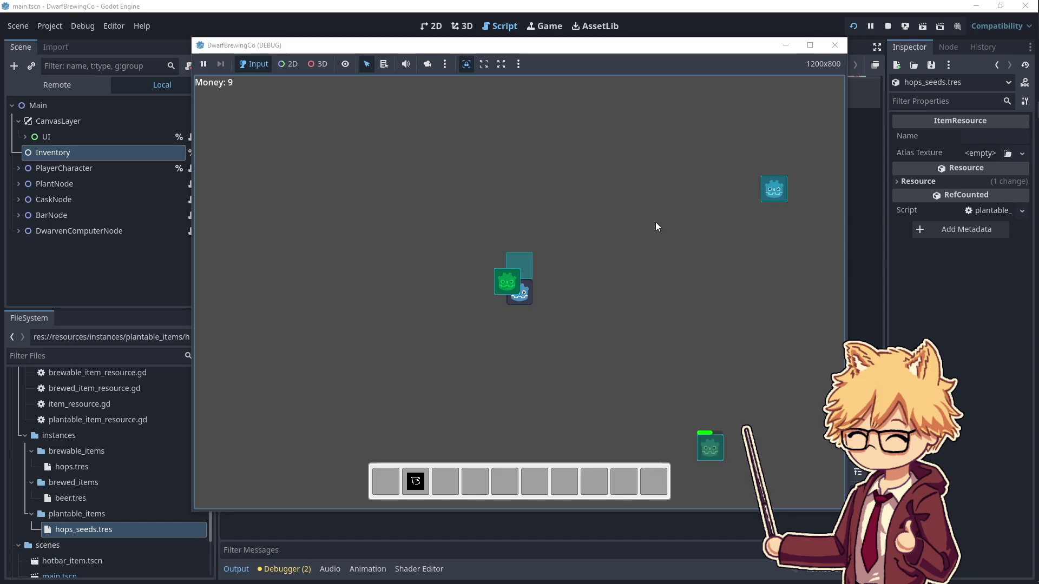
key("w")
key("e")
key("d")
key("s")
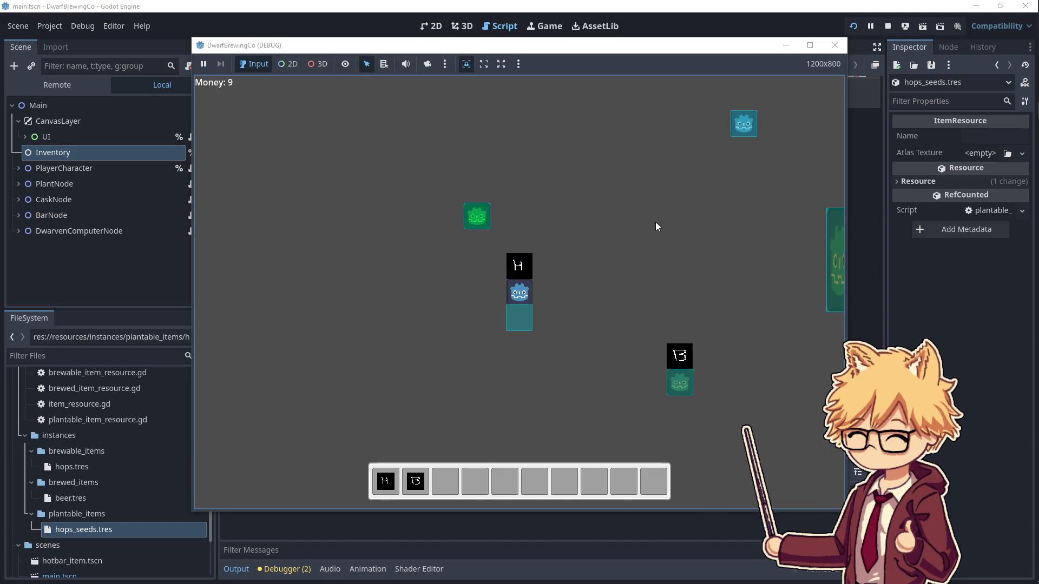
key("s")
- Walk down-right and collect a third B item into the hotbar
key("d")
key("s")
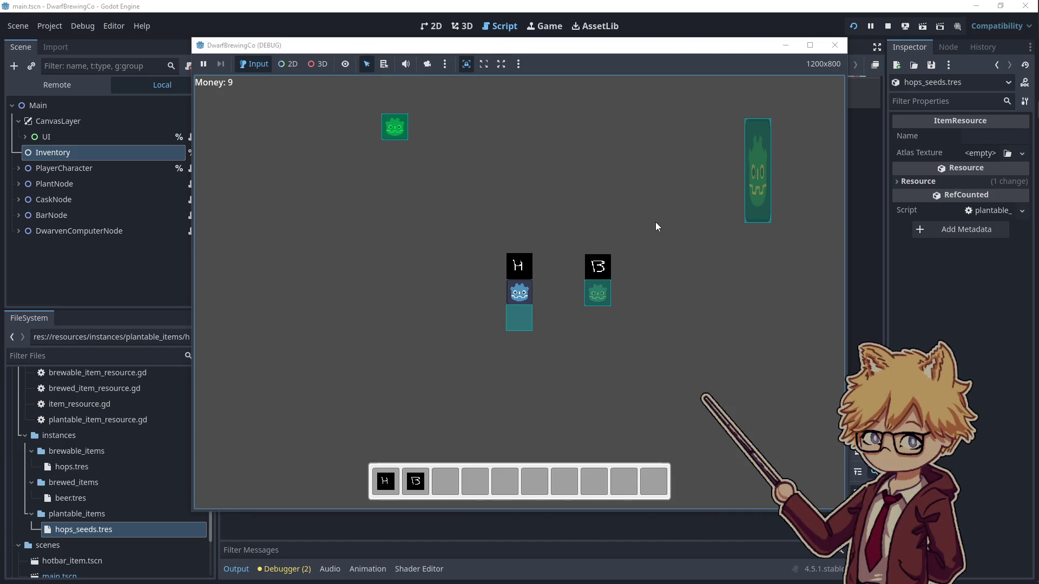
key("d")
key("e")
key("w")
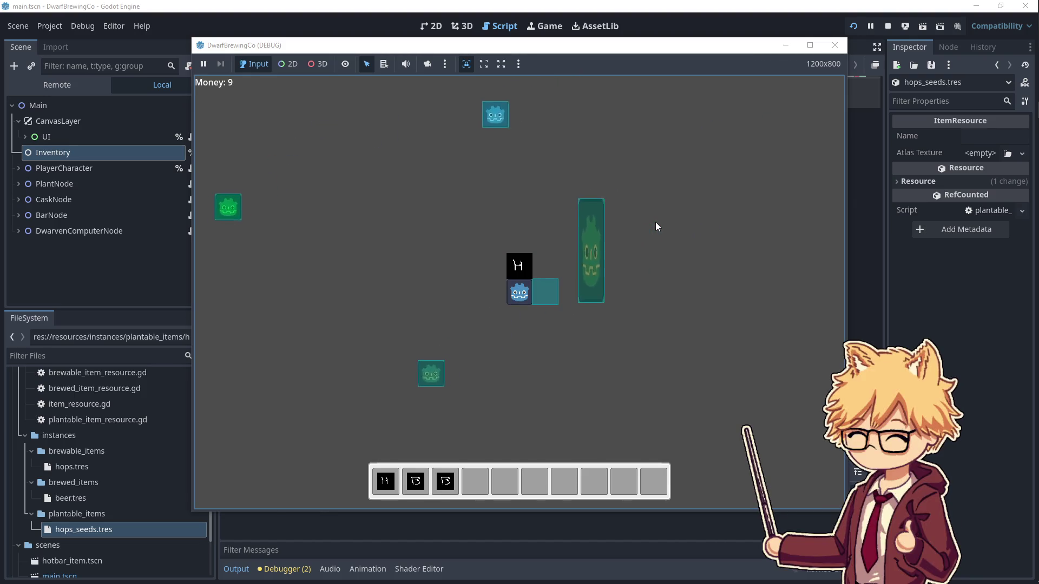
- Plant the H hops on the left so a plant starts growing
key("w")
key("a")
key("s")
key("a")
key("e")
key("w")
key("a")
key("w")
- Pace around while the plant finishes growing, then walk to it
key("d")
key("s")
key("a")
key("w")
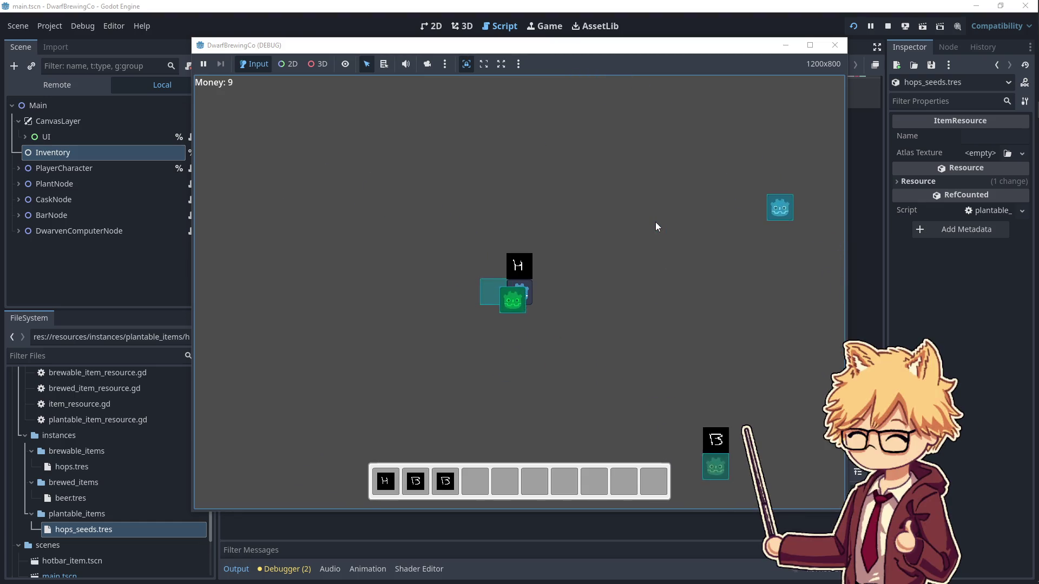
key("d")
key("s")
key("s")
key("d")
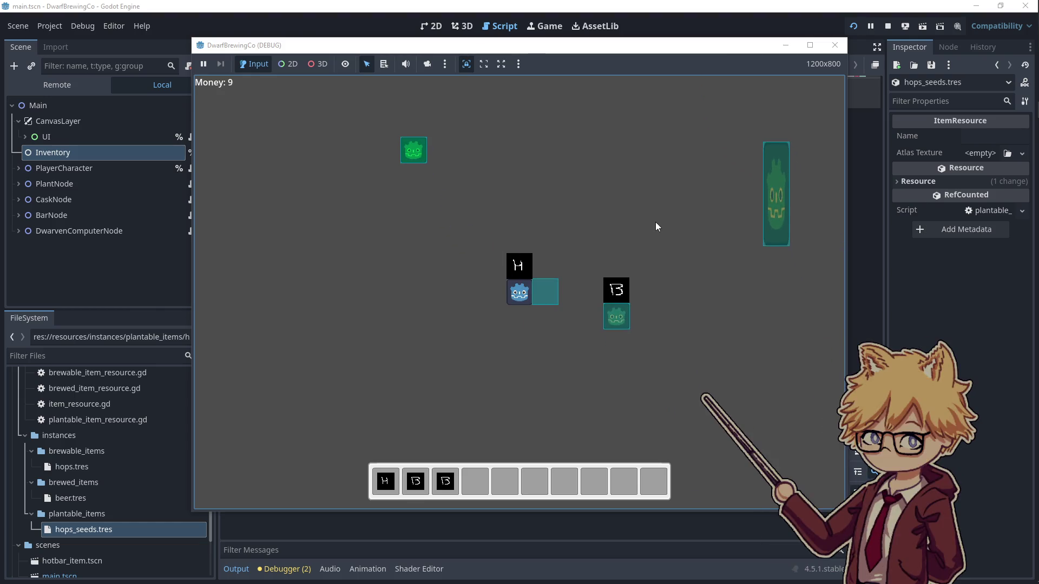
key("w")
key("a")
- Walk around near the grown plant, ending facing left
key("s")
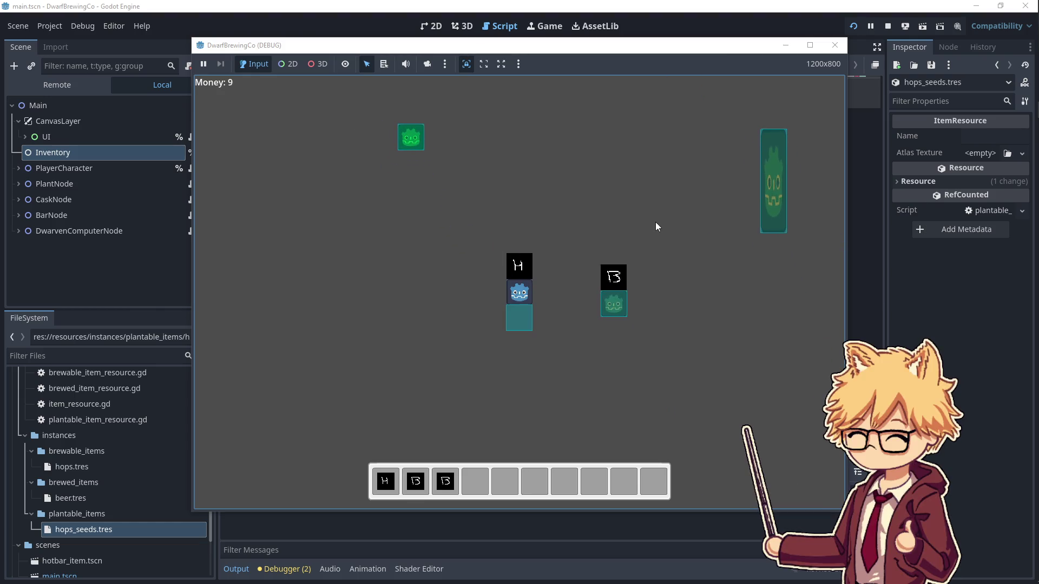
key("w")
key("a")
key("s")
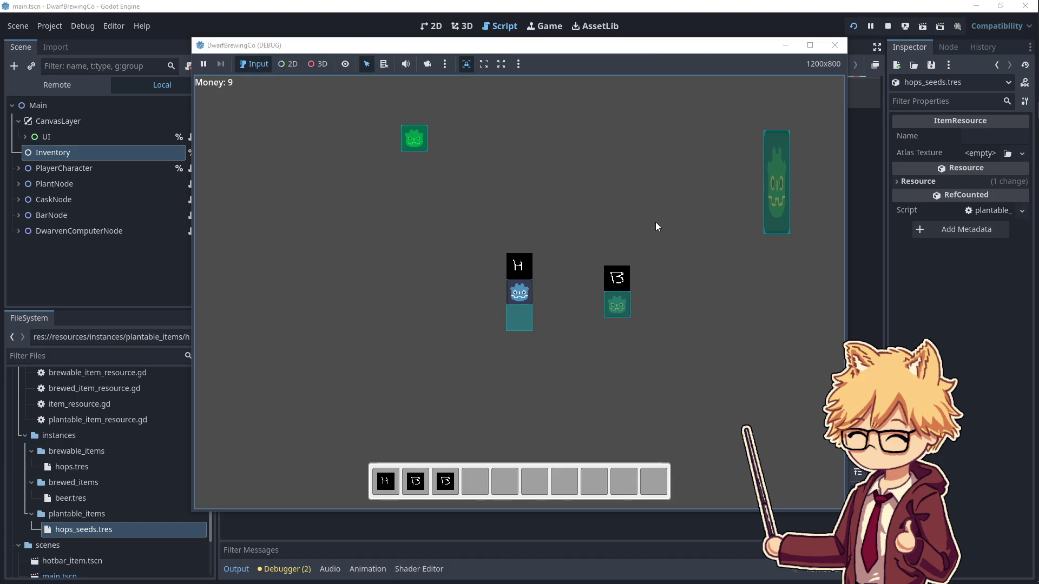
key("w")
key("a")
key("s")
key("d")
key("a")
key("w")
key("d")
- Walk the dwarf right and down across the field
key("s")
key("a")
key("w")
key("d")
key("d")
key("s")
key("a")
key("w")
key("s")
- Face upward and take an item to hold above the dwarf
key("d")
key("s")
key("a")
key("w")
key("a")
key("d")
key("s")
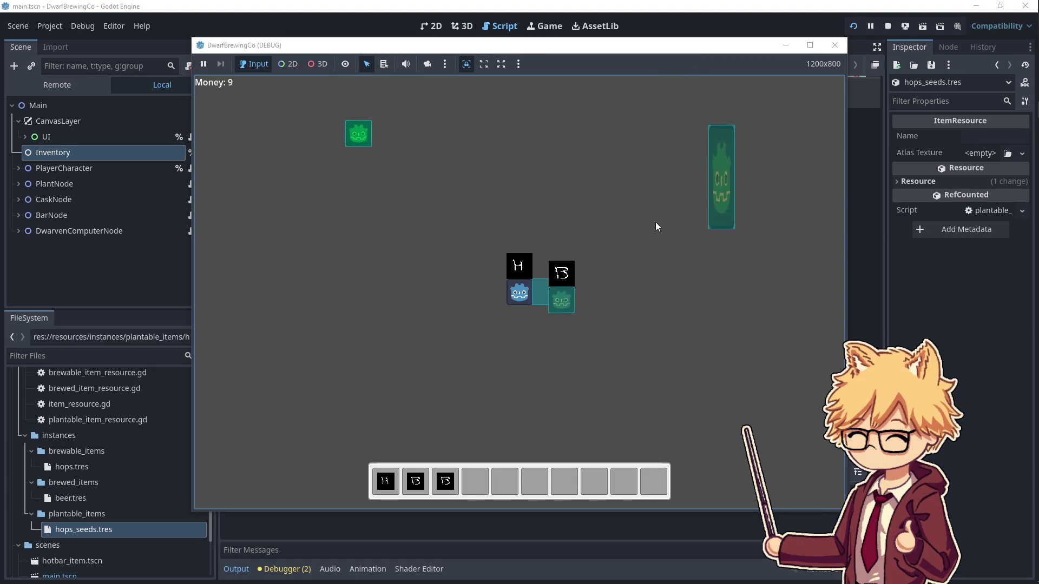
key("a")
key("s")
key("d")
key("w")
key("d")
key("w")
key("a")
key("s")
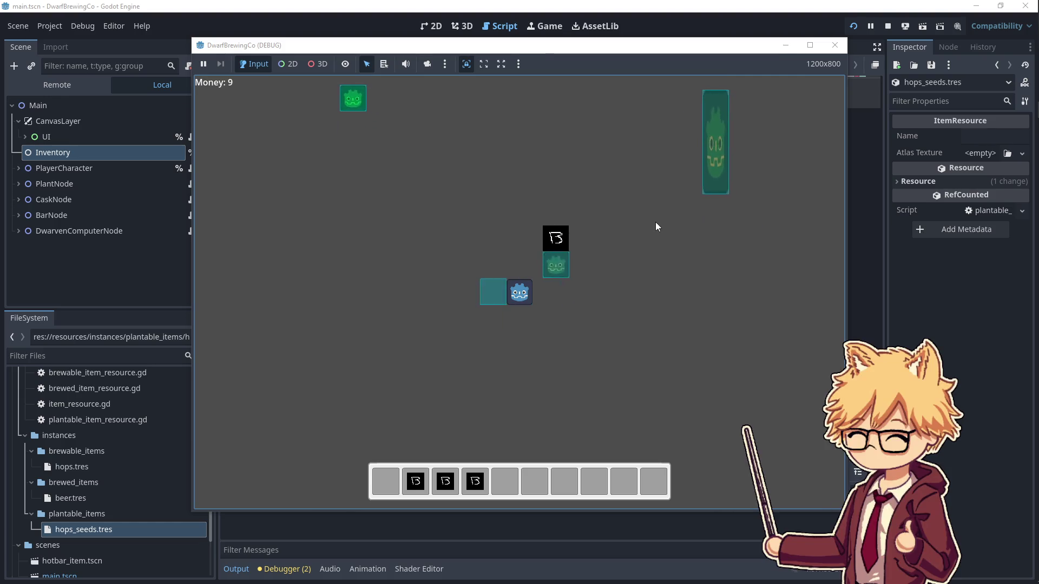
- Walk the player up-right to sell the carried item, bringing Money to 10
key("w")
key("d")
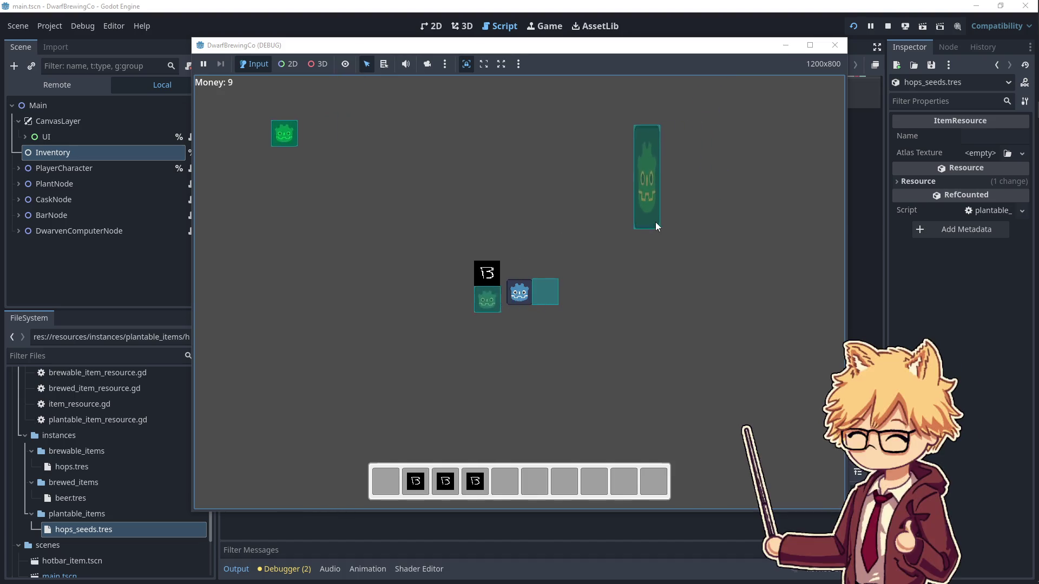
key("w")
key("d")
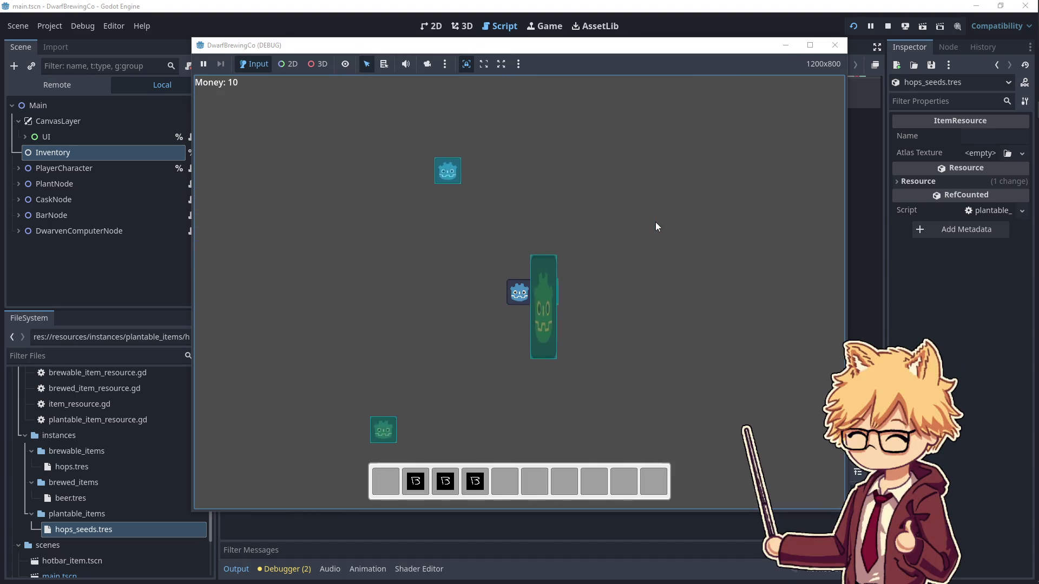
key("s")
key("a")
- Walk the player around the world with the arrow keys, changing its facing
key("Left")
key("Up")
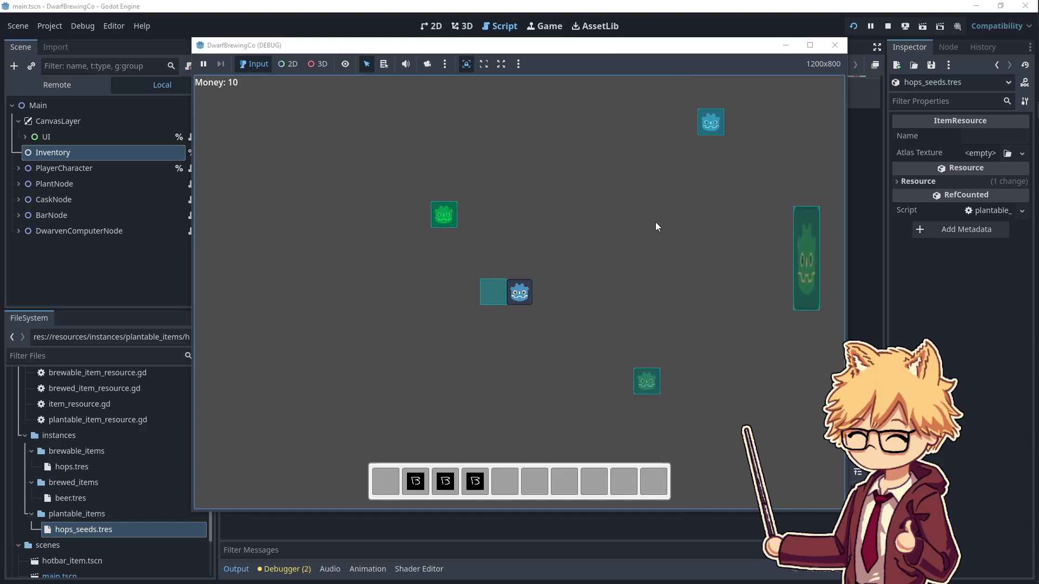
key("Down")
key("Right")
key("Up")
key("Down")
key("Right")
key("Up")
key("Left")
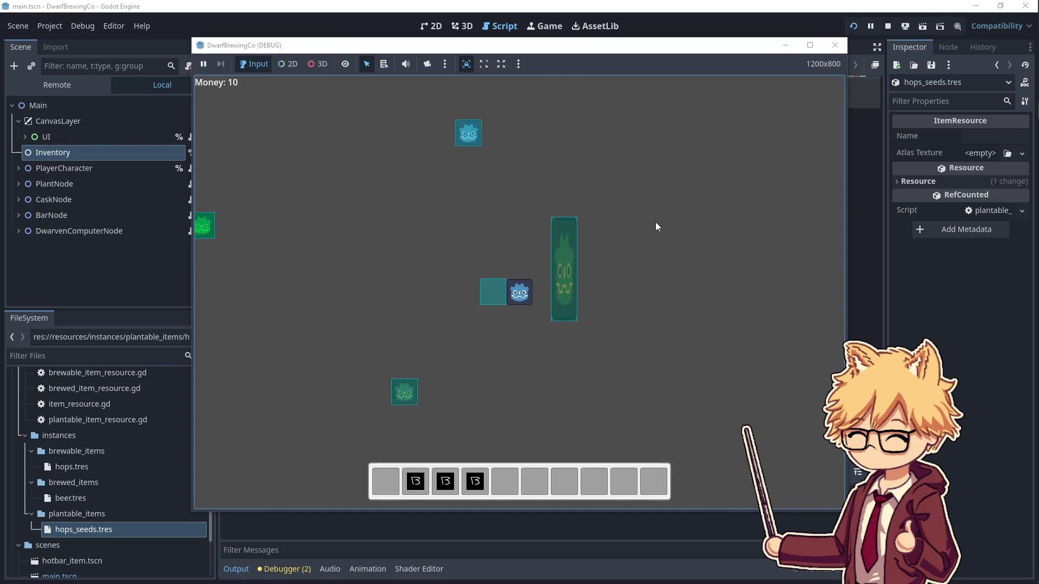
key("Down")
key("Left")
- Walk a bit further, then bring up the large blank white inventory panel
key("Up")
key("Right")
key("Left")
key("Right")
key("Down")
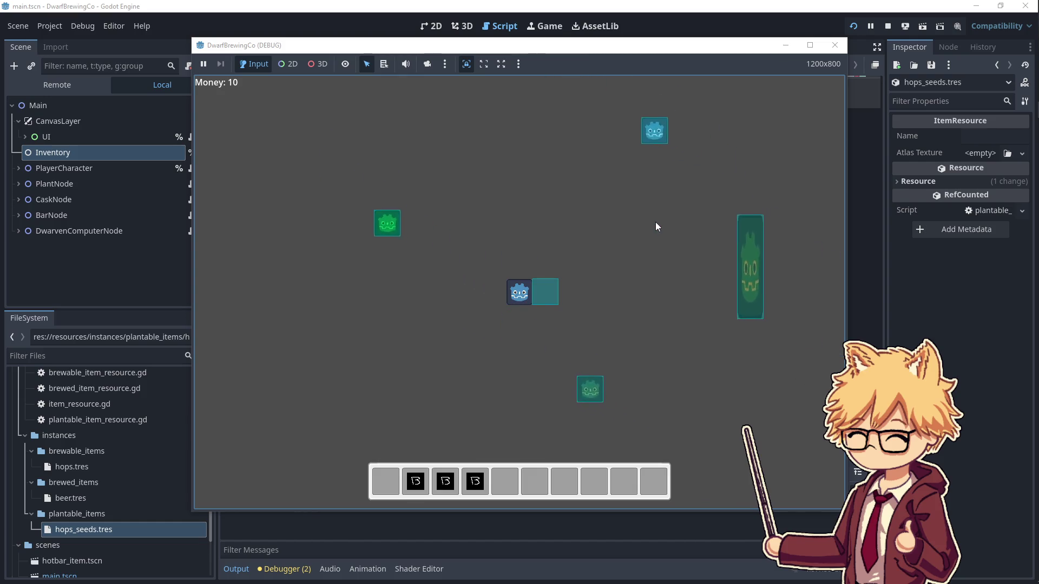
key("Up")
key("Left")
key("Down")
key("Up")
key("Right")
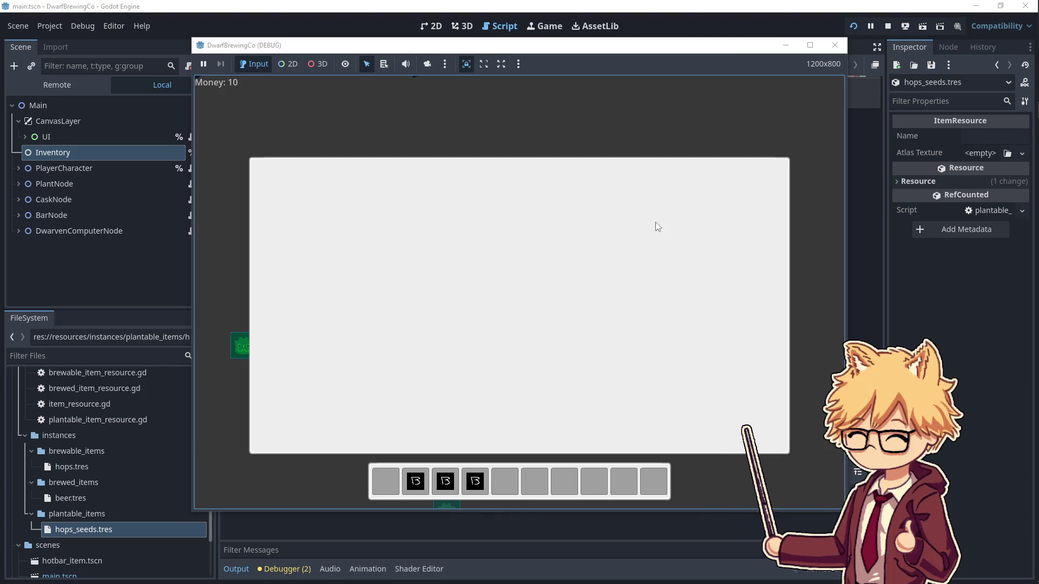
- Close the white inventory panel with I and walk the player down-left
key("i")
key("Left")
key("Down")
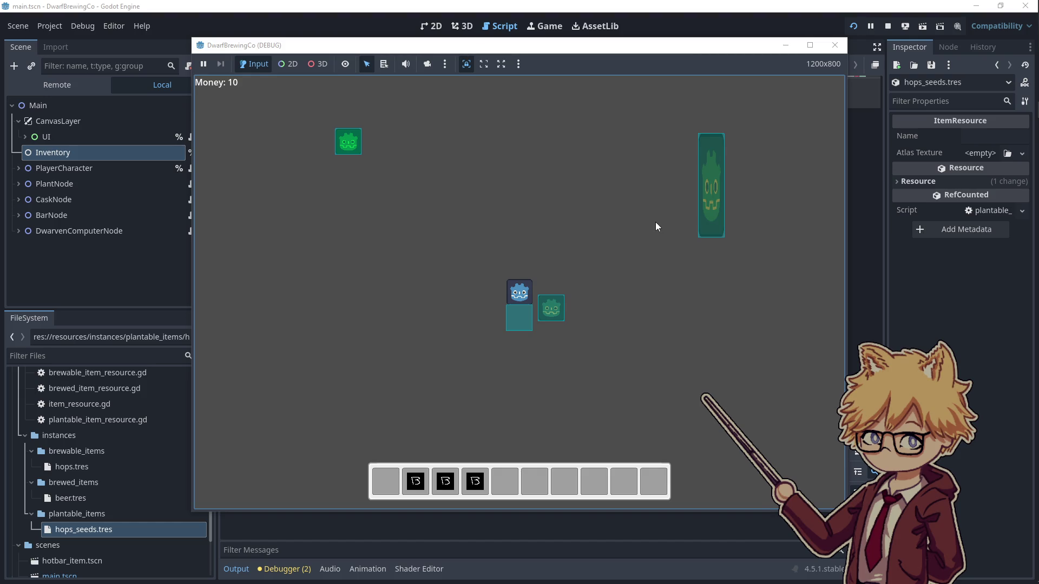
- Walk the player around the world with WASD, first up-right, then left and down
key("w")
key("a")
key("d")
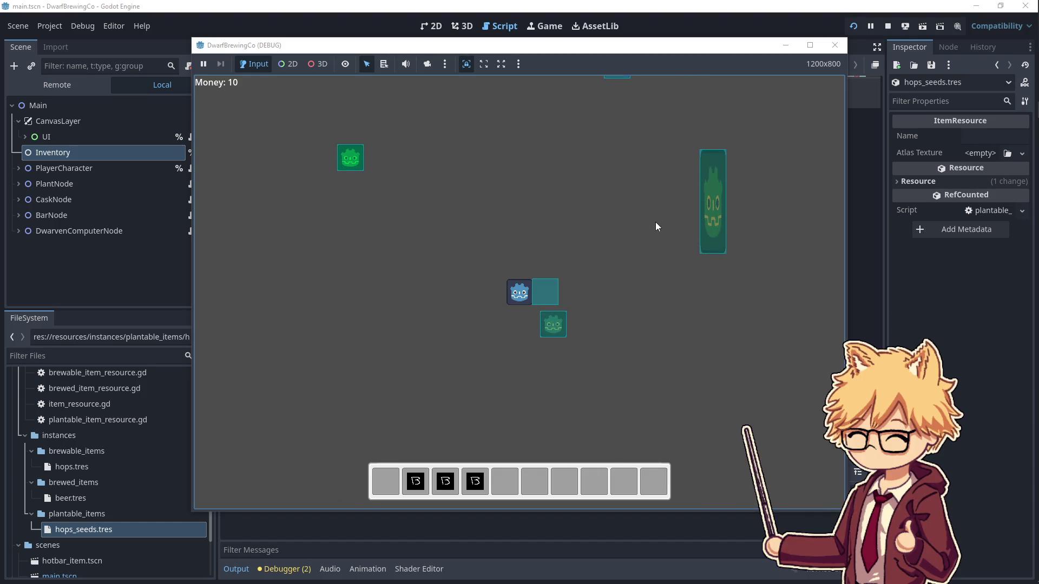
key("w")
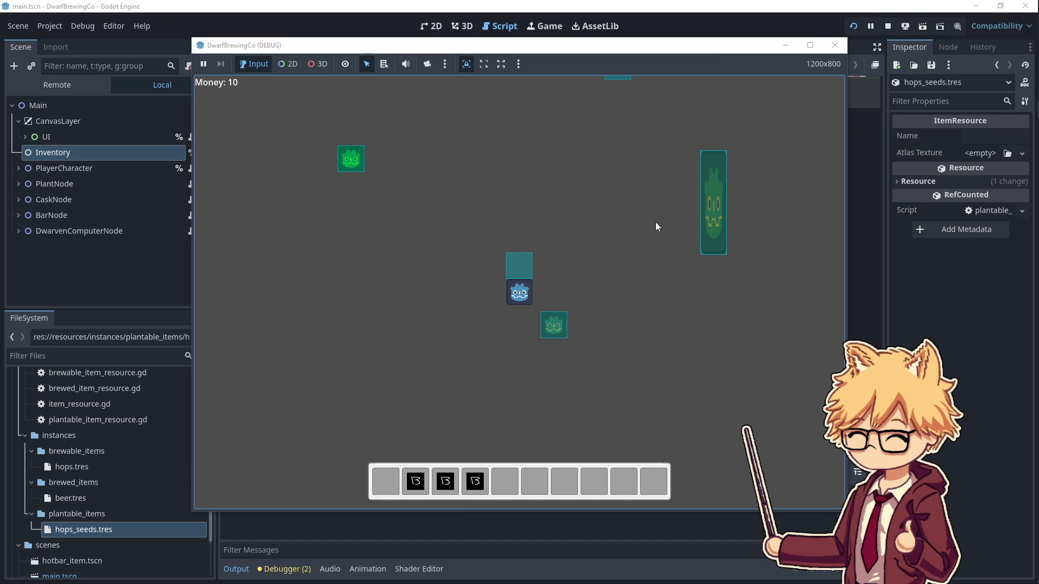
key("d")
key("w")
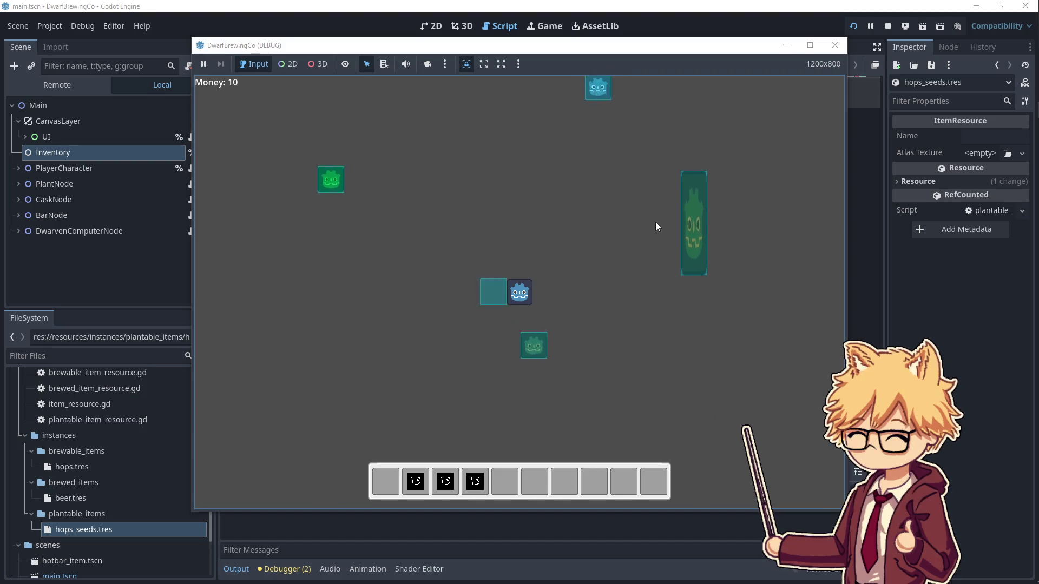
key("a")
key("w")
key("s")
key("d")
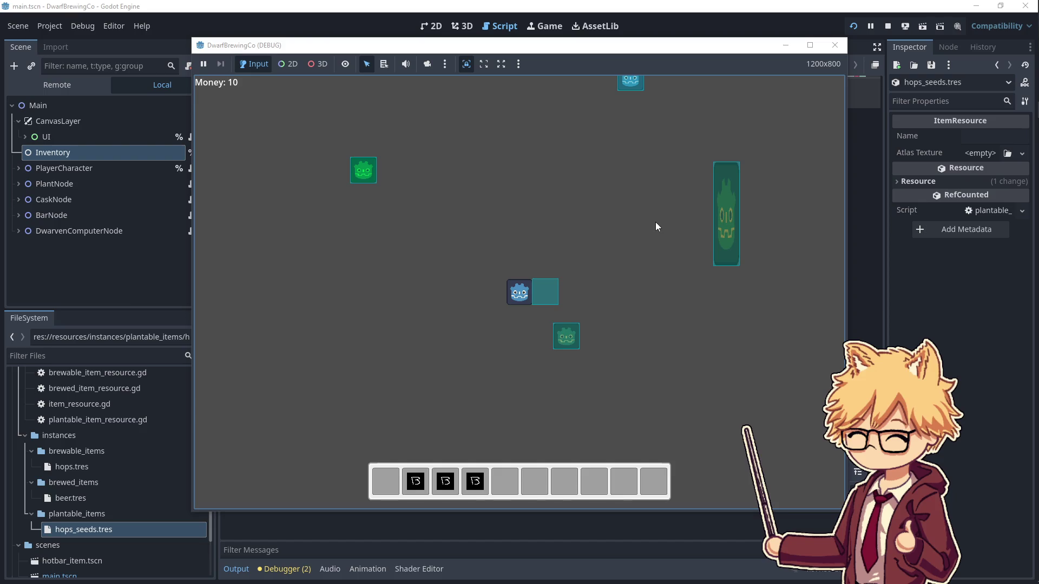
key("a")
key("s")
key("a")
key("w")
key("s")
key("w")
key("a")
key("d")
key("w")
key("d")
key("s")
key("a")
key("w")
key("s")
key("a")
key("w")
key("s")
key("d")
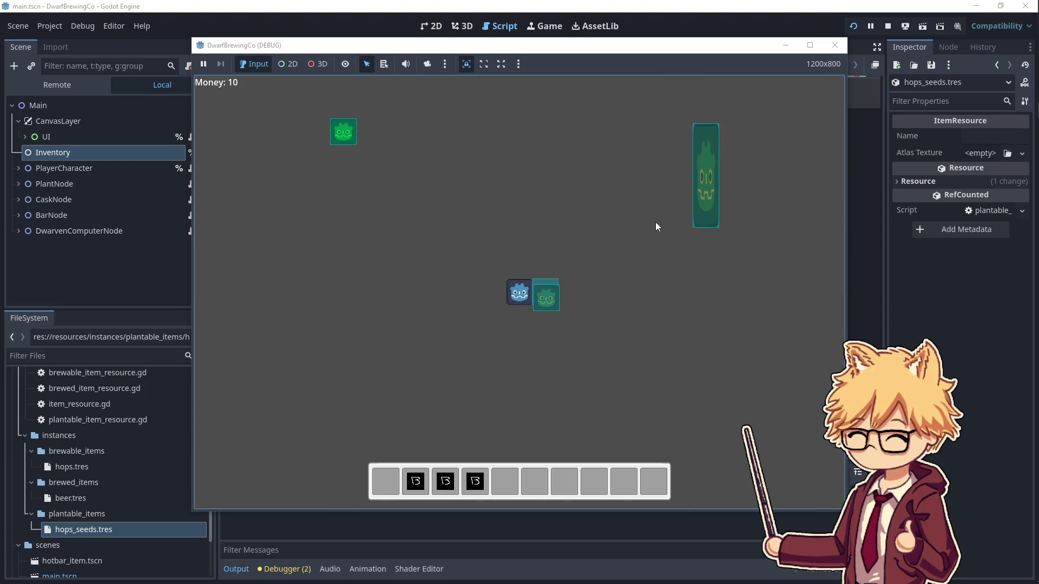
- Keep walking the player in various directions, turning it to face up, down, left and right
key("a")
key("w")
key("s")
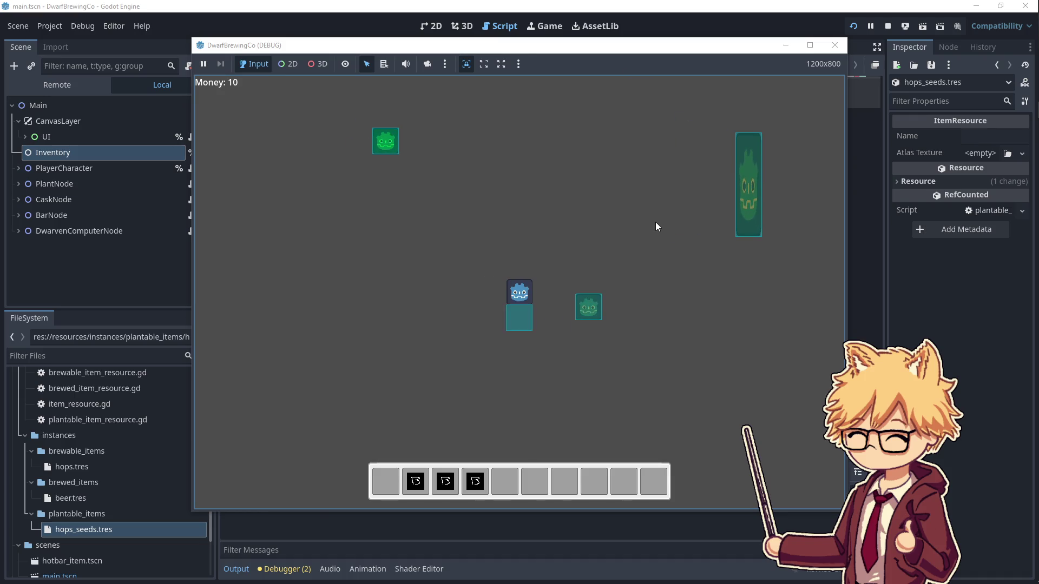
key("w")
key("s")
key("d")
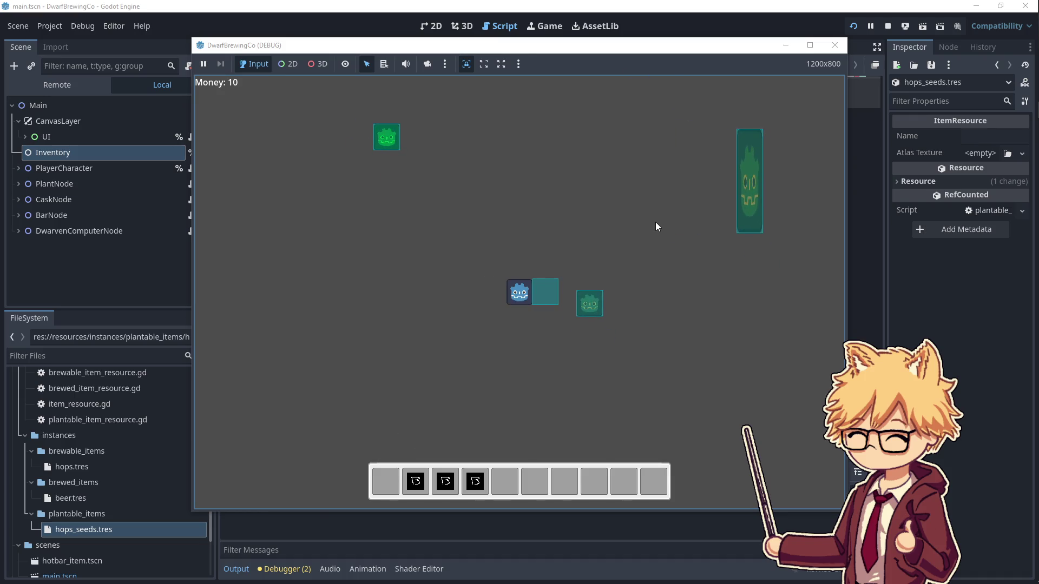
key("a")
key("w")
key("a")
key("a")
key("w")
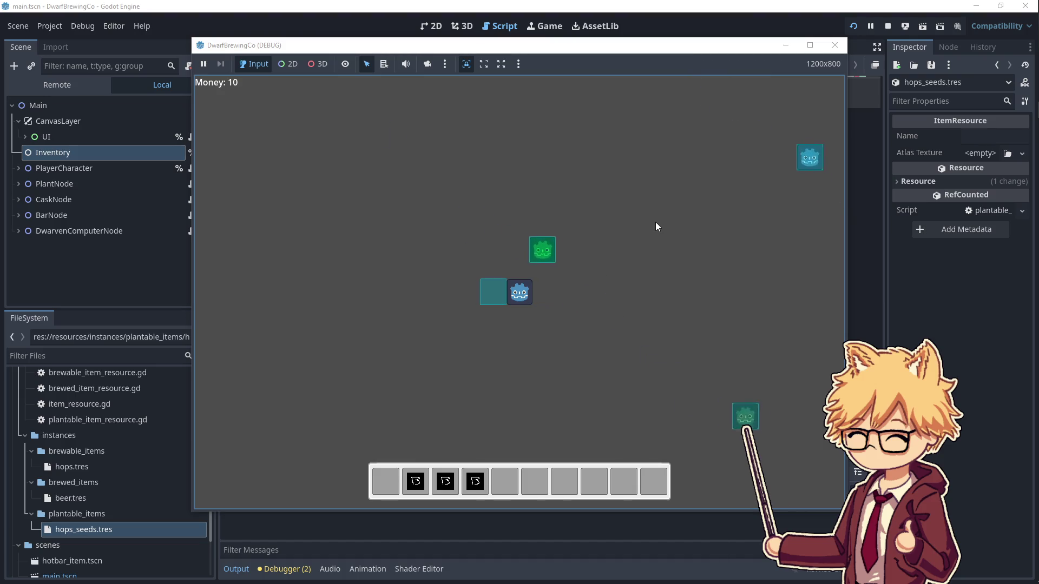
key("d")
key("s")
key("a")
key("w")
key("d")
key("s")
key("s")
key("w")
key("a")
key("w")
key("d")
key("d")
key("s")
key("w")
key("a")
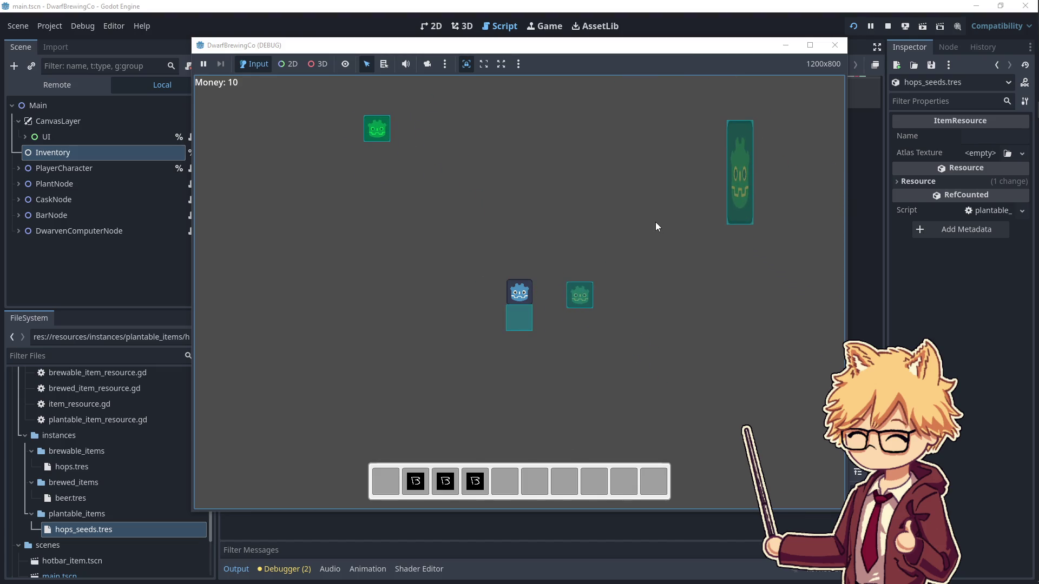
key("w")
key("a")
key("d")
key("s")
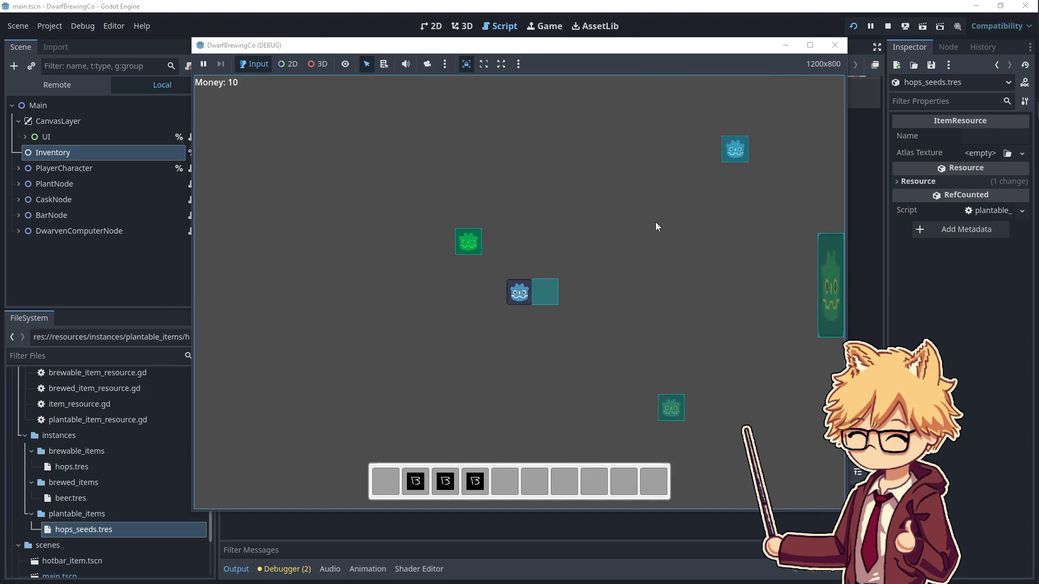
key("d")
key("w")
key("s")
key("s")
key("d")
key("w")
key("a")
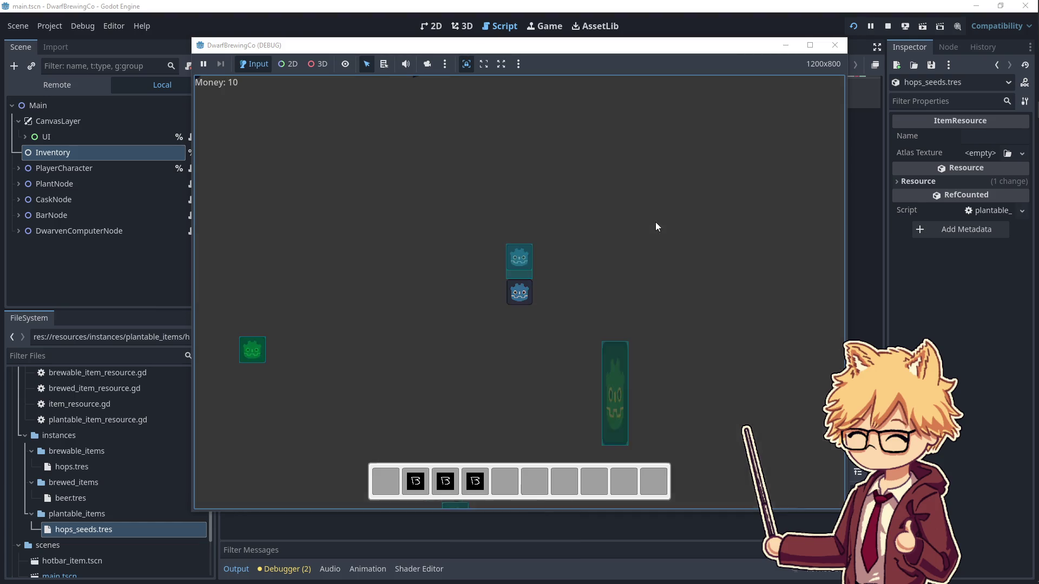
- Open and close the inventory panel, then walk the player down-left and turn it around
key("e")
key("e")
key("e")
key("e")
key("a")
key("s")
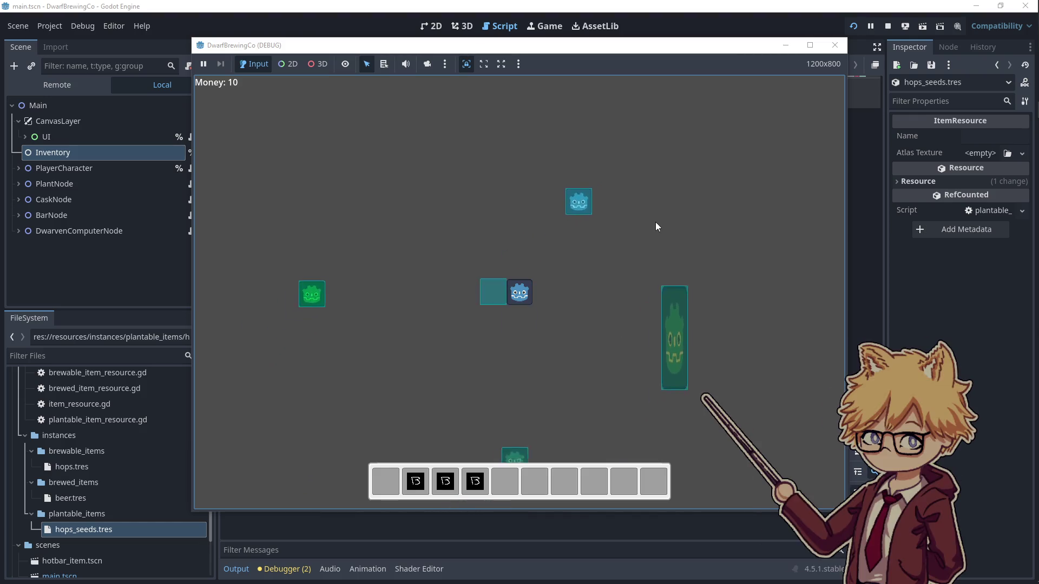
key("w")
key("a")
key("s")
key("a")
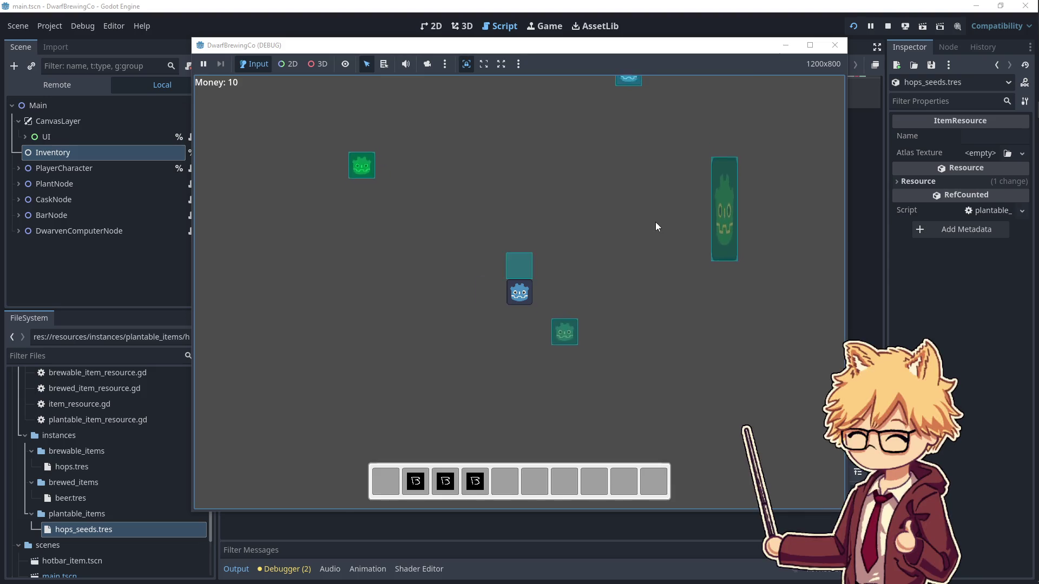
key("s")
key("a")
key("w")
key("a")
key("s")
key("d")
key("d")
key("w")
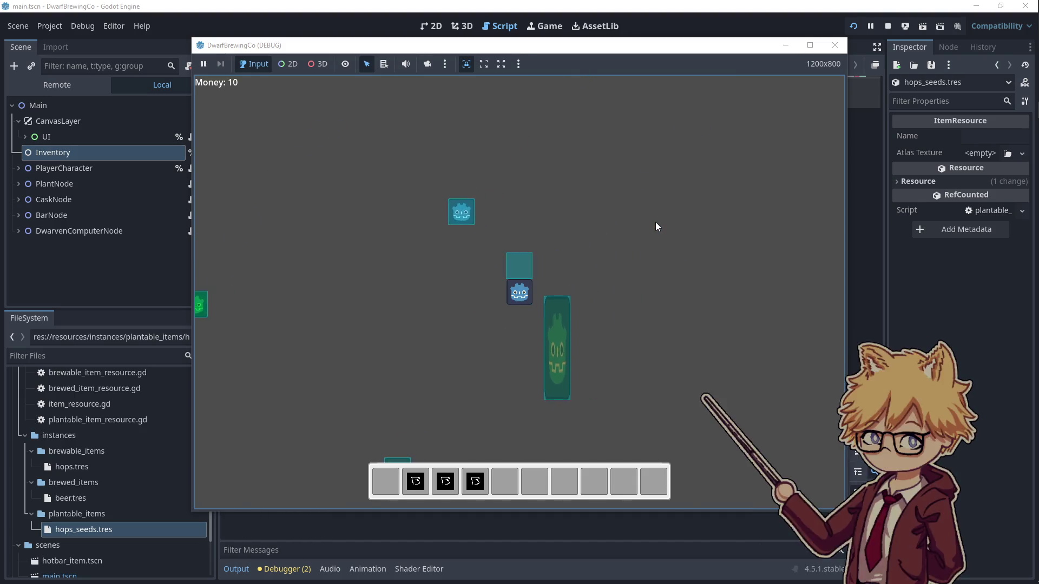
- Walk the player around the playtest with the WASD keys, turning in each direction
key("d")
key("a")
key("s")
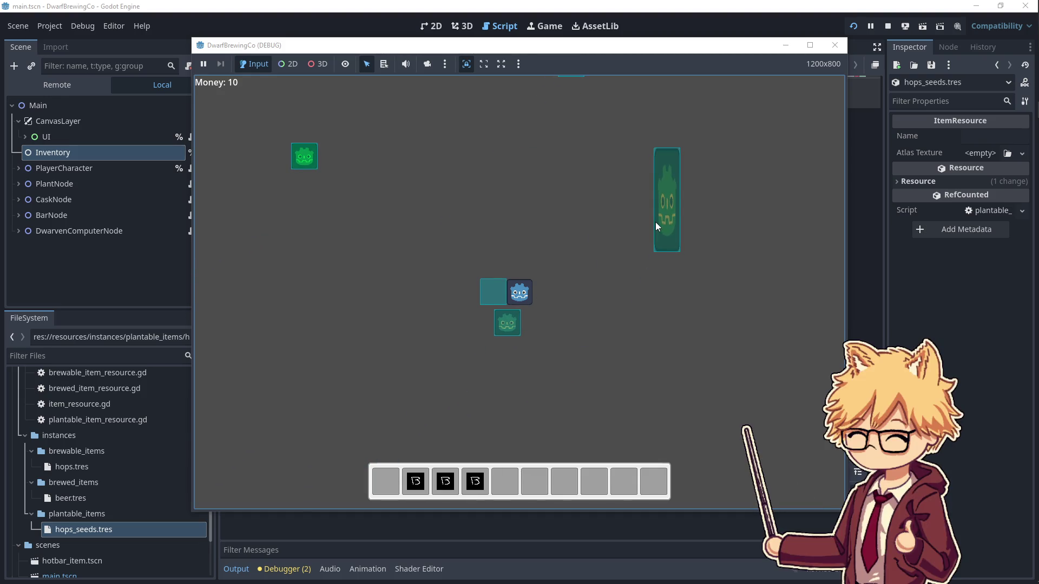
key("s")
key("w")
key("d")
key("a")
key("s")
key("a")
key("w")
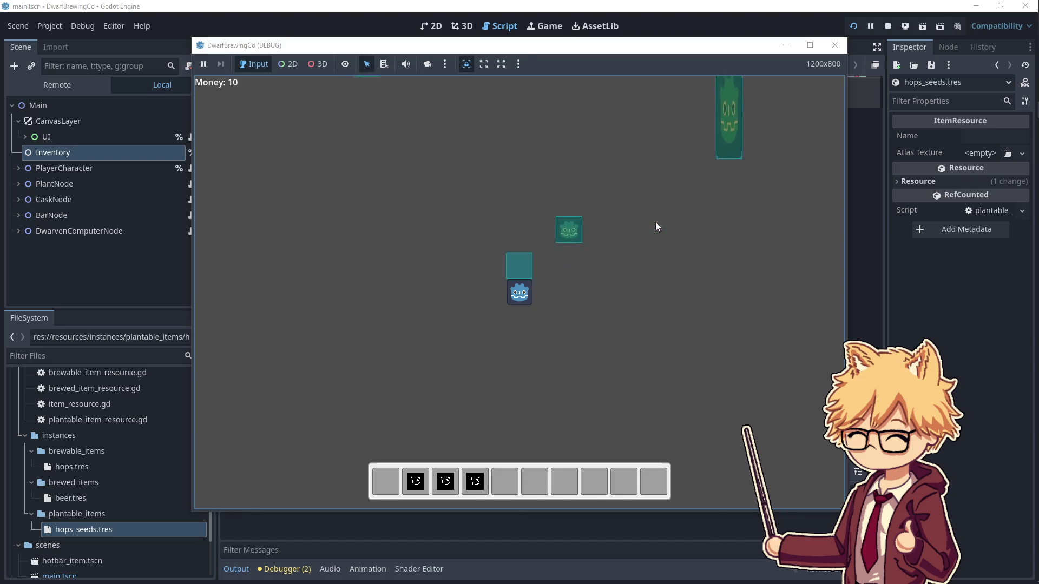
key("d")
key("w")
key("a")
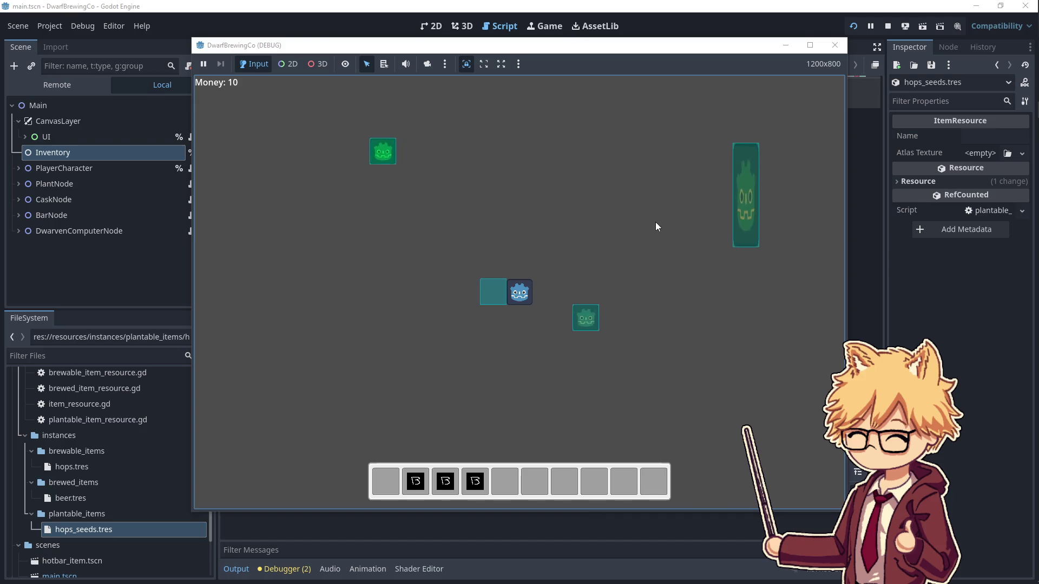
key("w")
key("d")
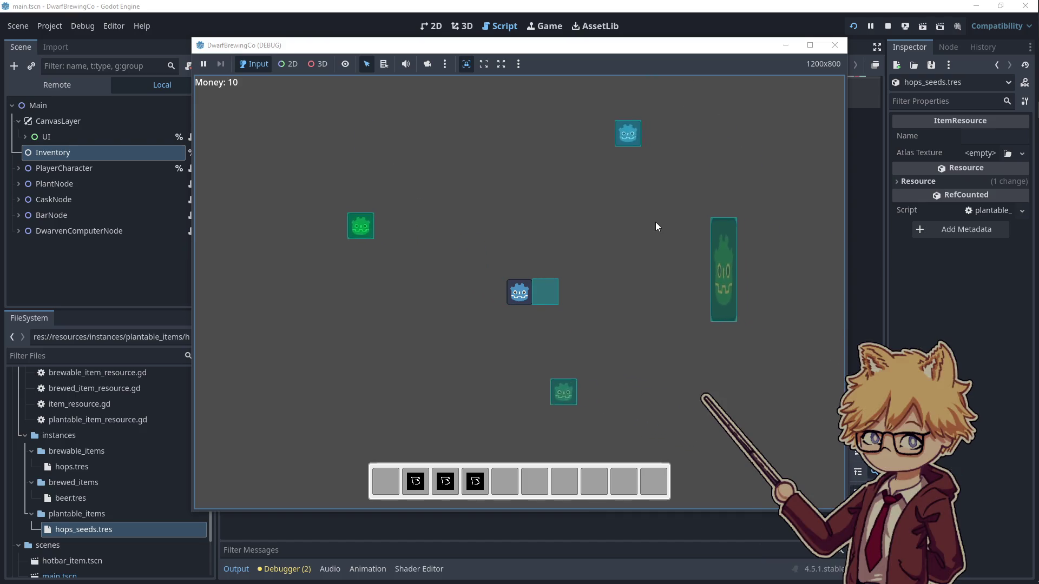
key("d")
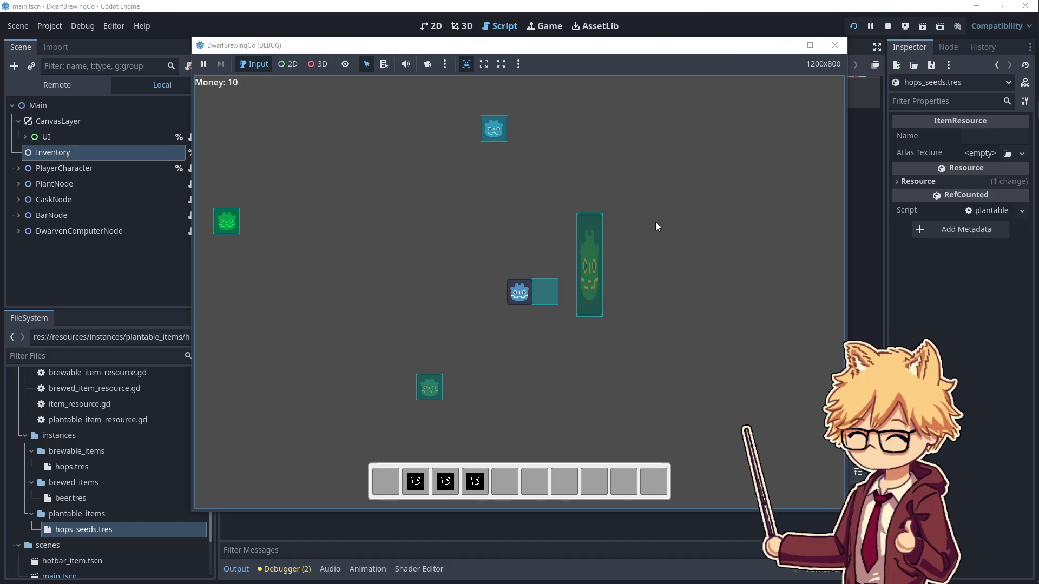
- Keep moving the player around the map using the arrow keys
key("Down")
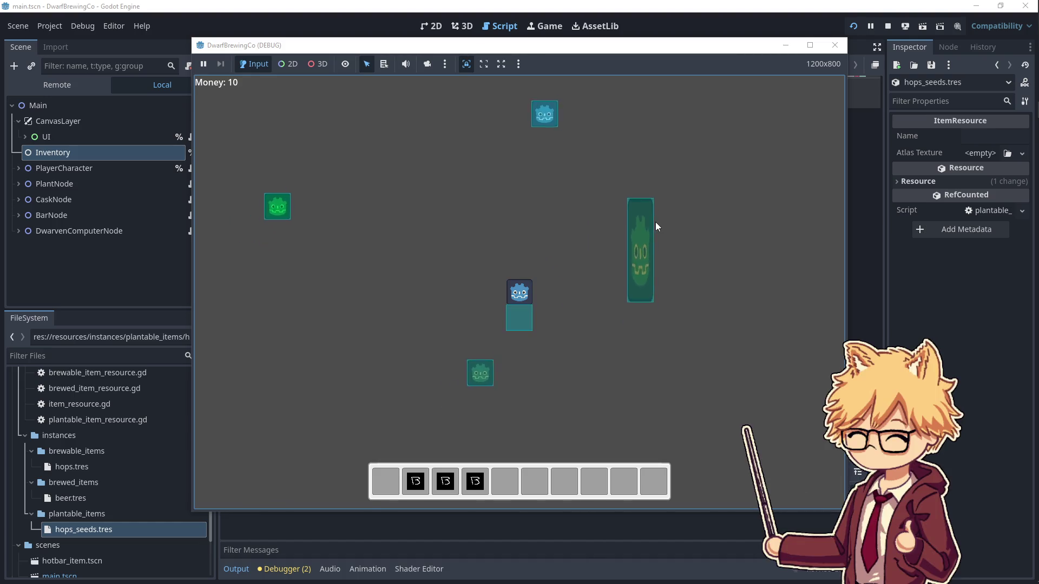
key("Left")
key("Up")
key("Right")
key("Up")
key("Down")
key("Left")
key("Down")
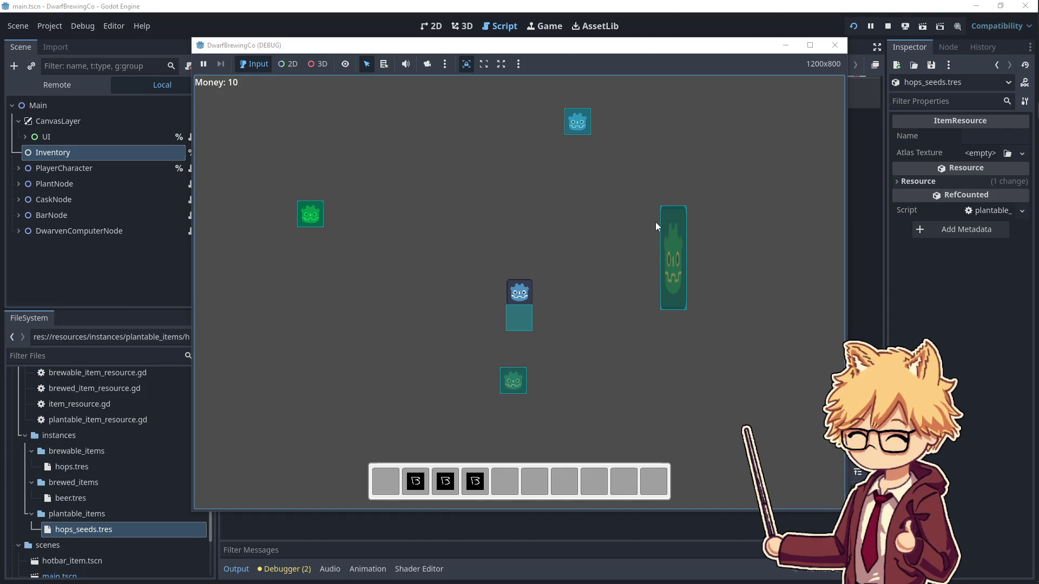
key("Left")
key("Up")
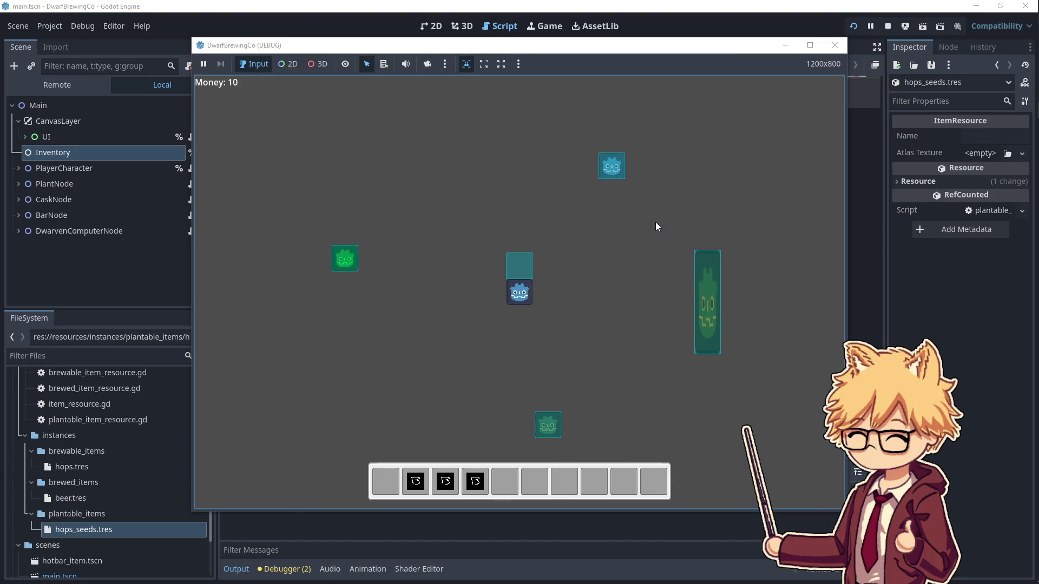
key("Right")
key("Down")
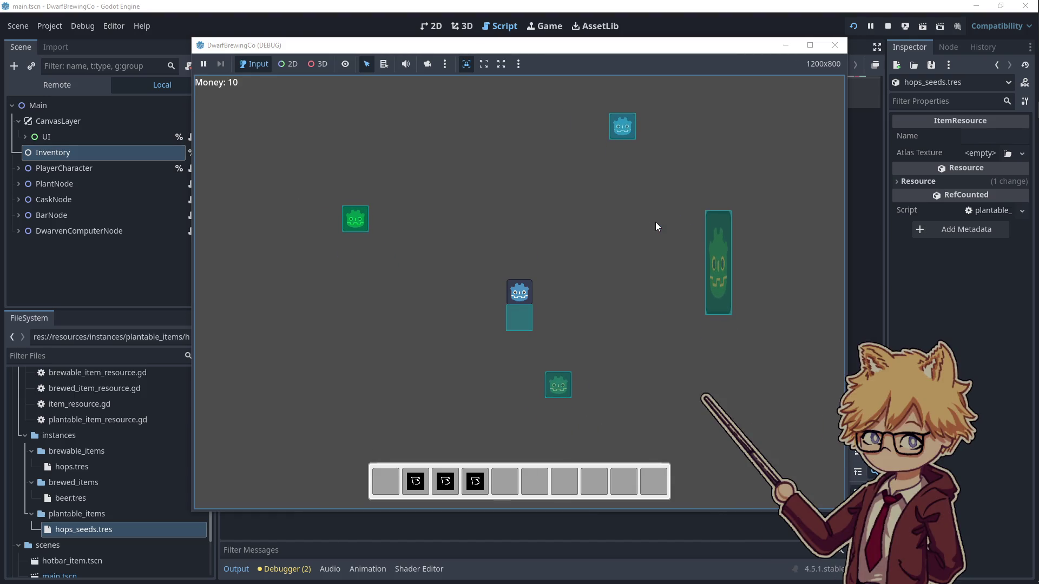
key("Left")
key("Up")
key("Down")
key("Right")
key("Down")
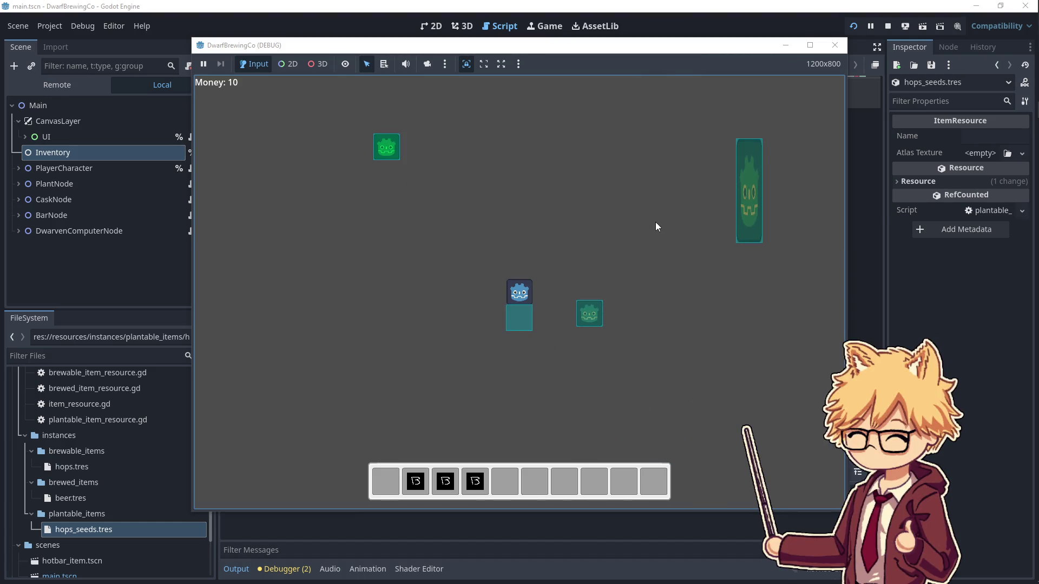
key("Left")
key("Right")
key("Up")
key("Right")
key("Down")
key("Up")
key("Left")
key("Right")
key("Left")
key("Left")
key("Down")
key("Up")
key("Left")
key("Down")
key("Right")
key("Down")
key("Left")
key("Right")
key("Left")
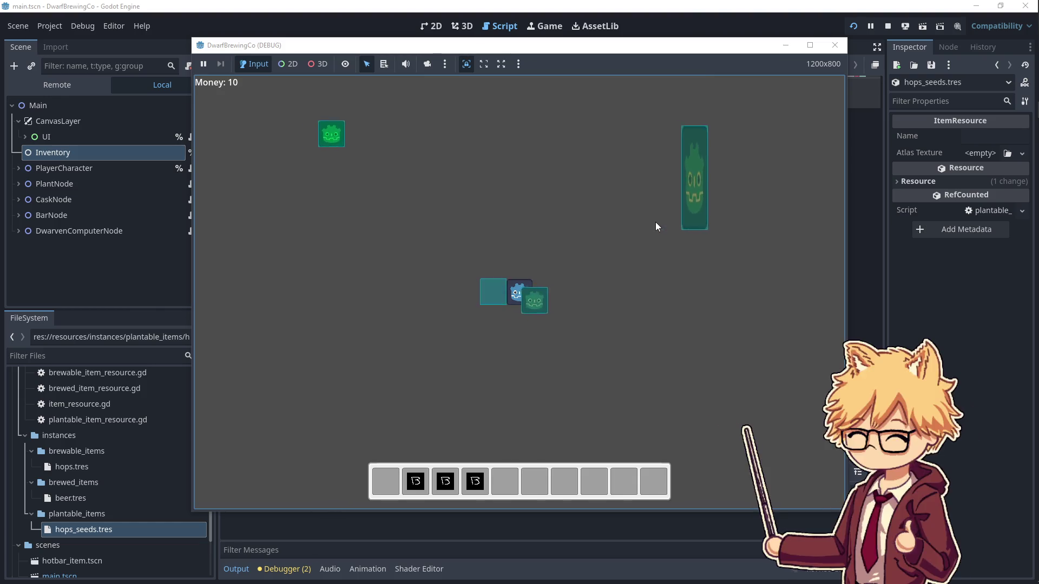
key("Left")
key("Up")
key("Right")
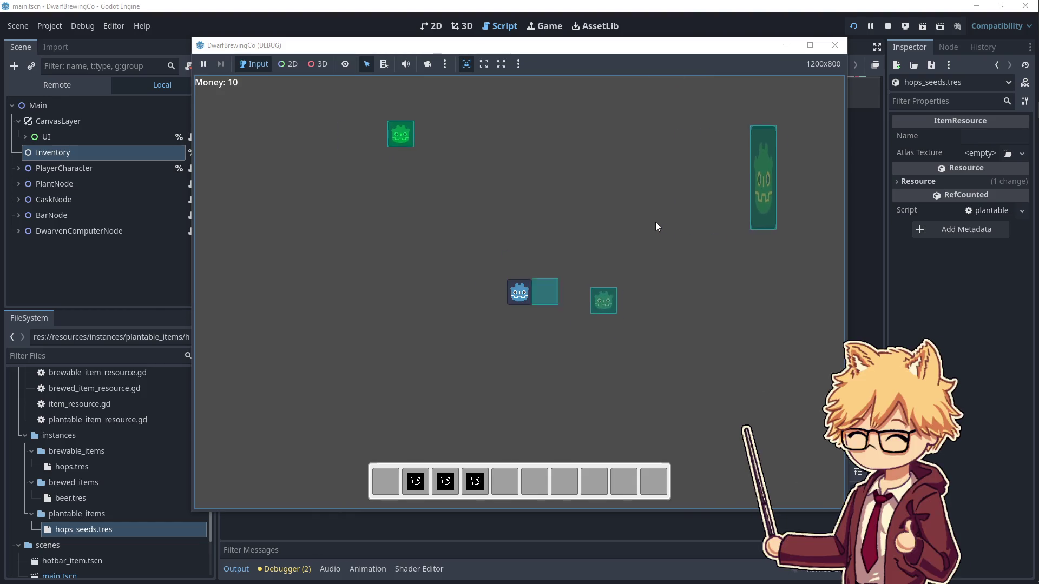
key("Left")
key("Up")
key("Right")
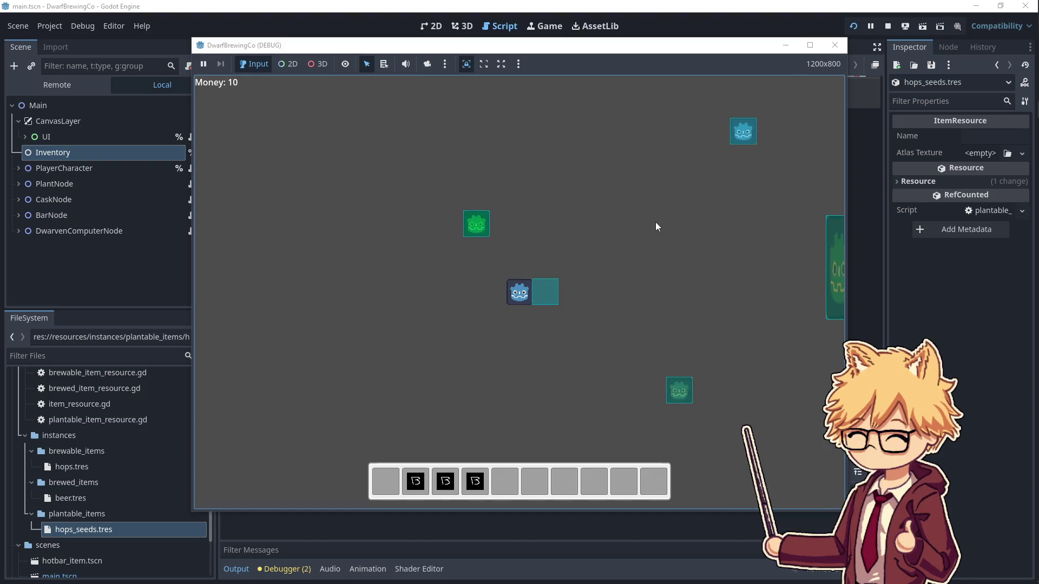
key("Down")
key("Left")
key("Up")
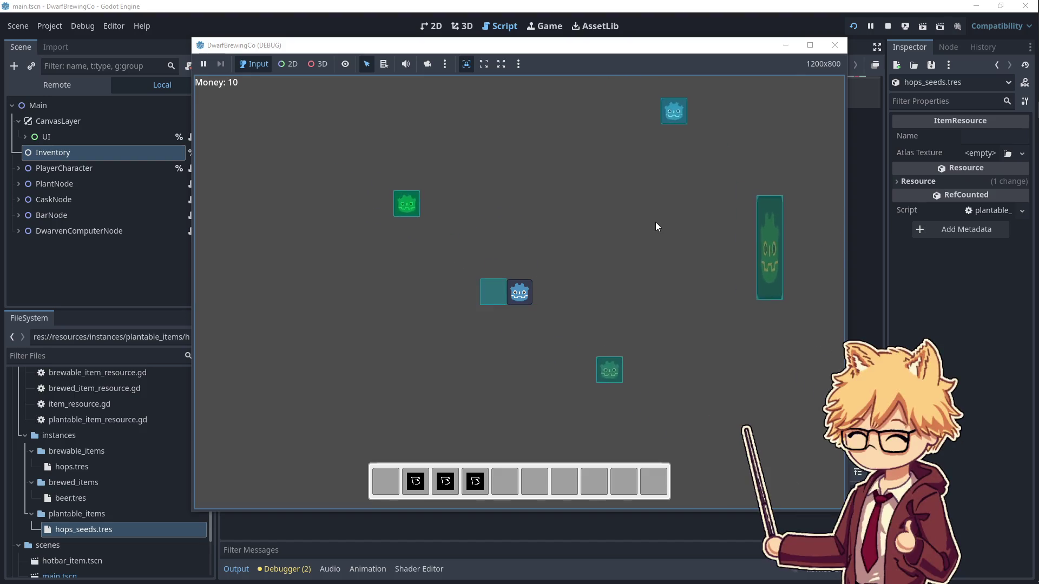
key("Right")
key("Down")
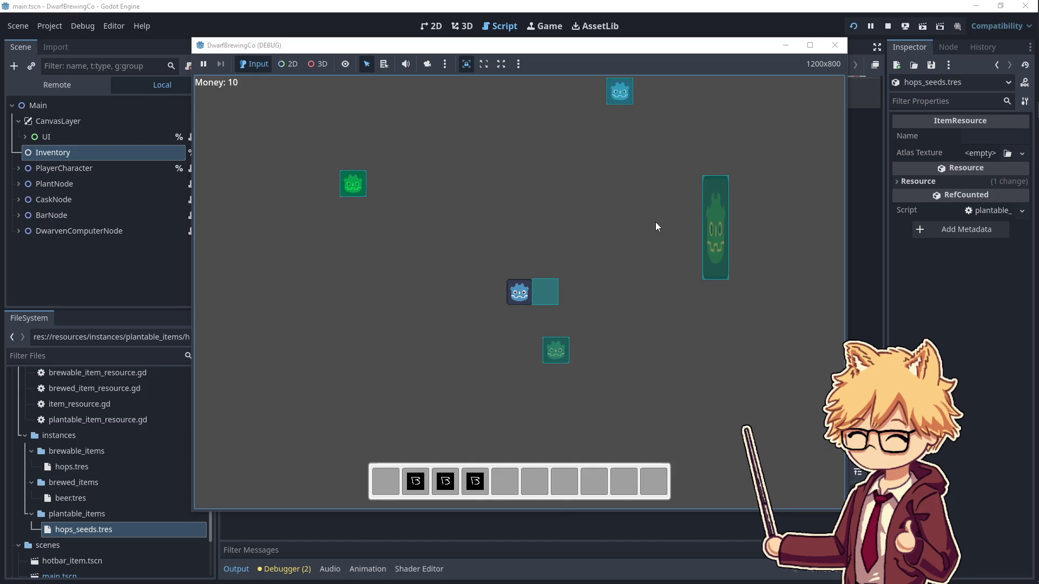
key("Down")
key("Left")
key("Down")
key("Right")
key("Up")
key("Left")
key("Right")
key("Down")
key("Left")
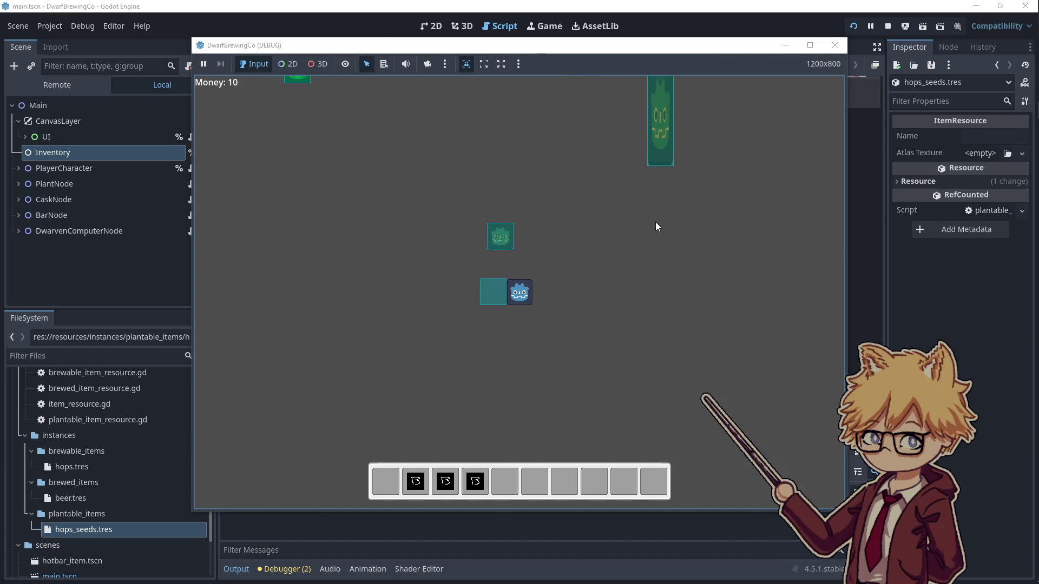
key("Up")
key("Left")
key("Up")
key("Left")
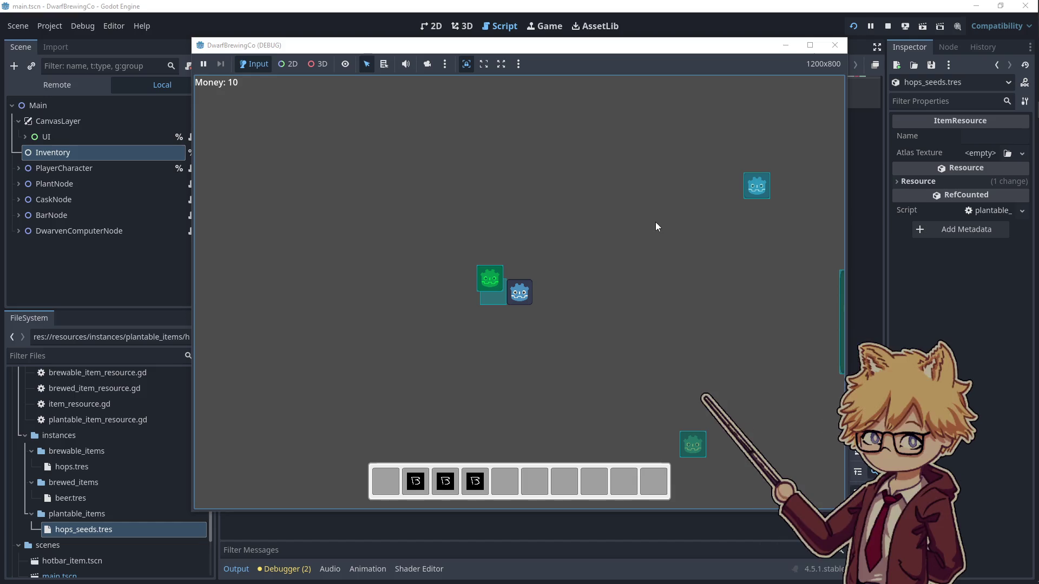
- Walk the player back with WASD until standing on the plot
key("d")
key("s")
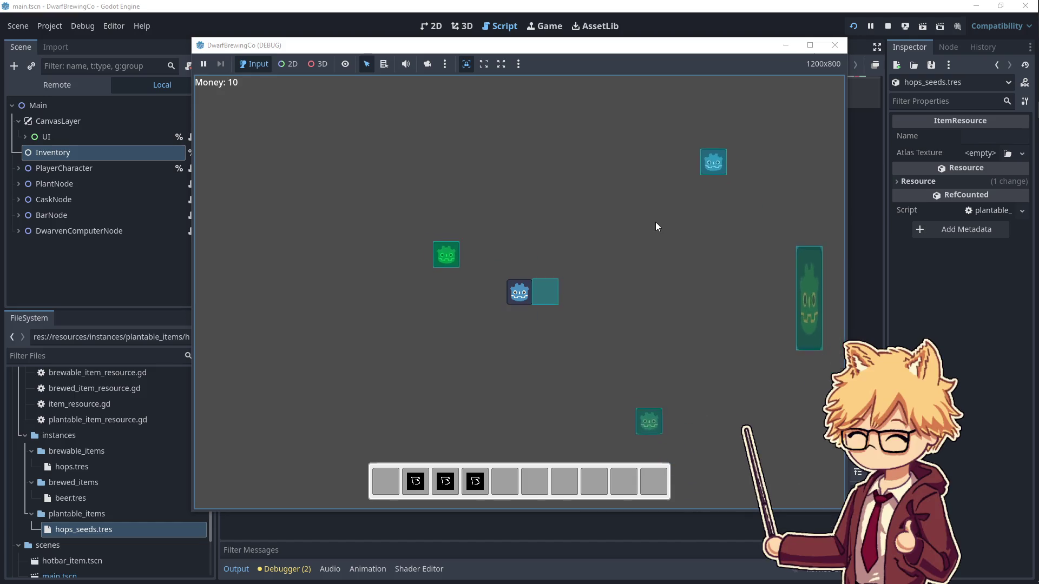
key("s")
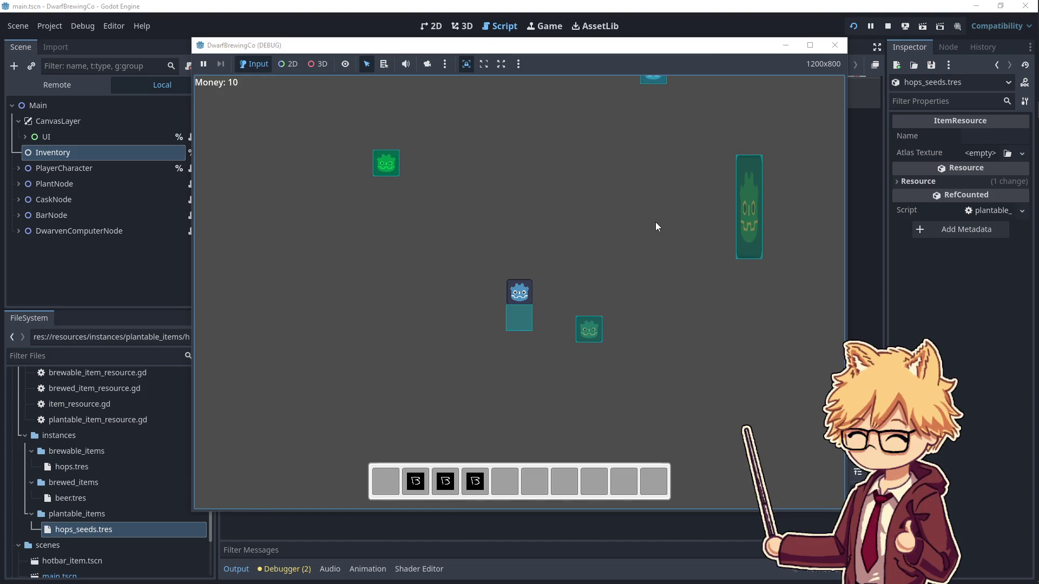
key("d")
key("w")
key("a")
key("w")
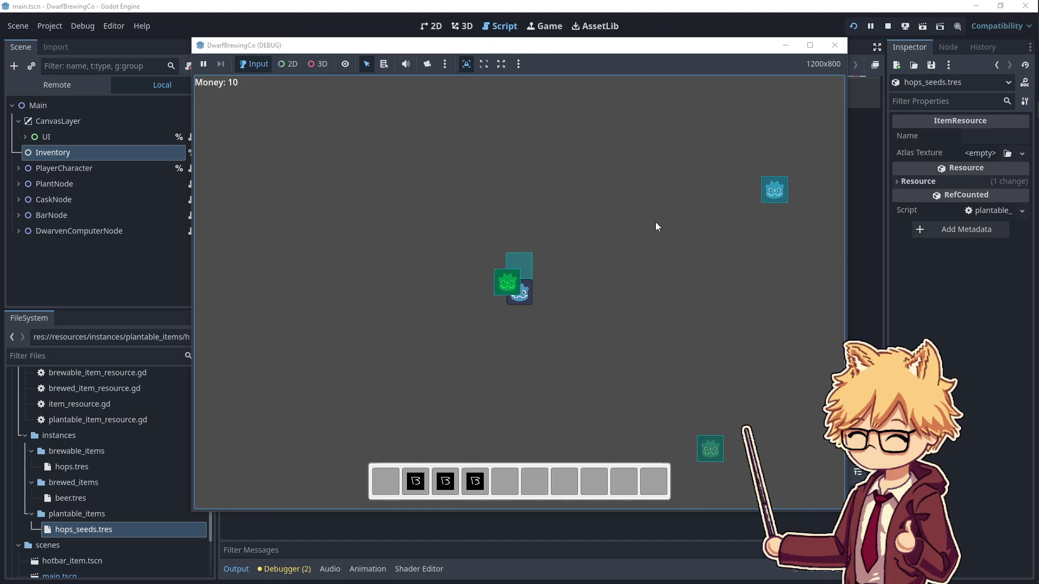
key("d")
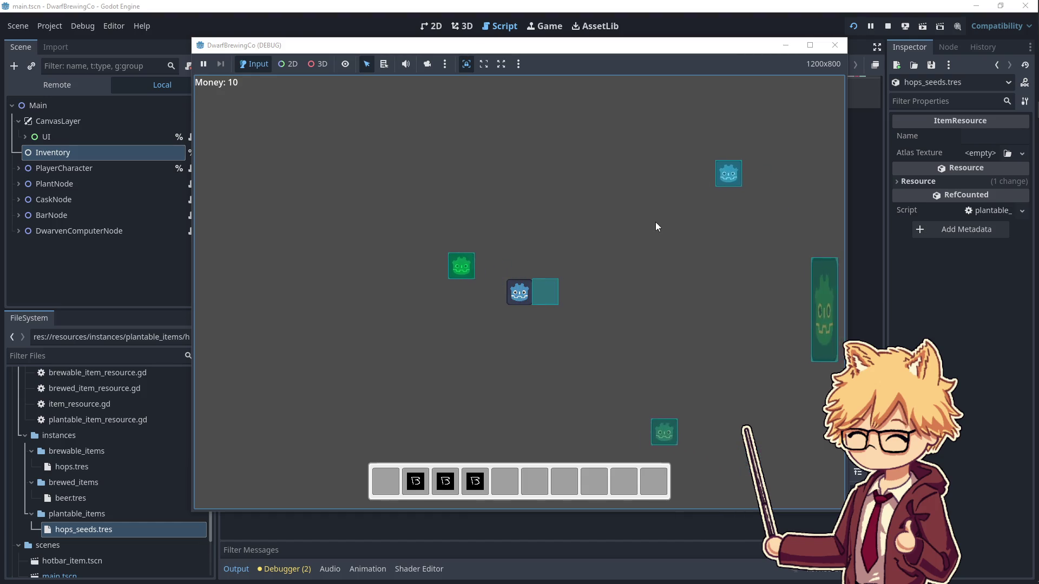
key("w")
key("a")
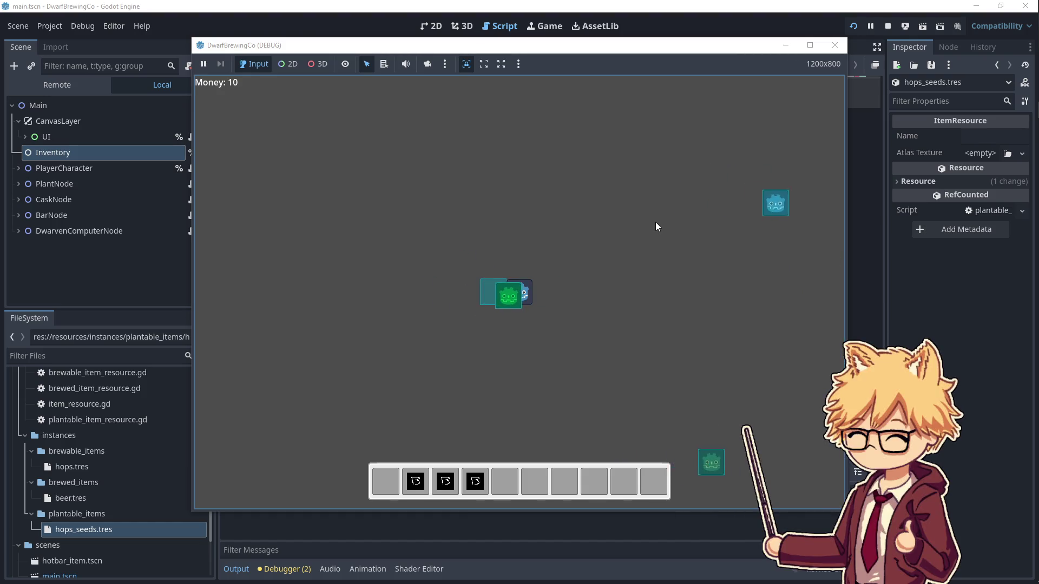
key("a")
key("d")
key("s")
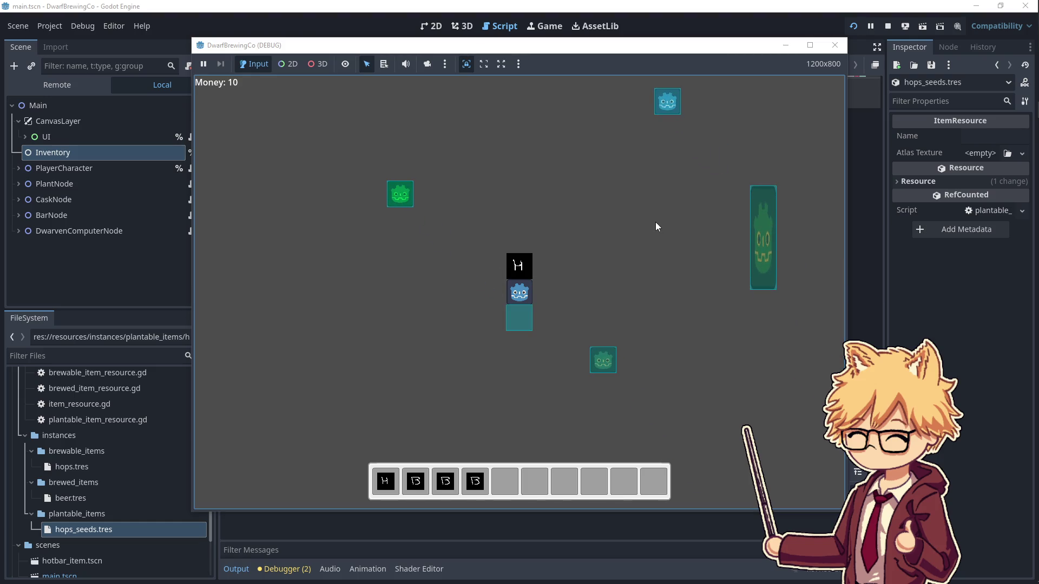
key("a")
key("w")
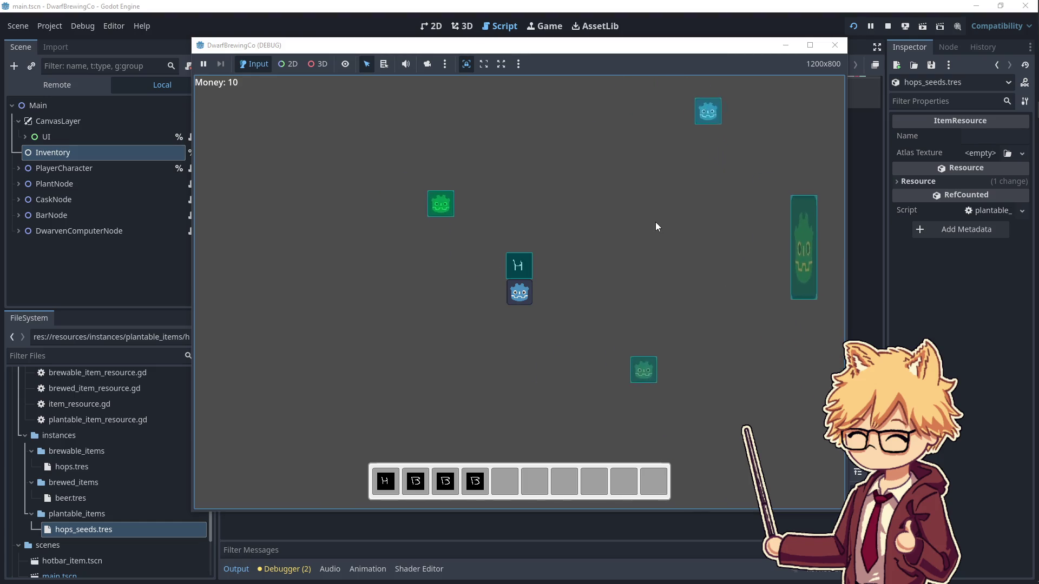
key("a")
key("d")
key("s")
- Plant the first-slot seeds with E, interact with them, then stop the game
key("e")
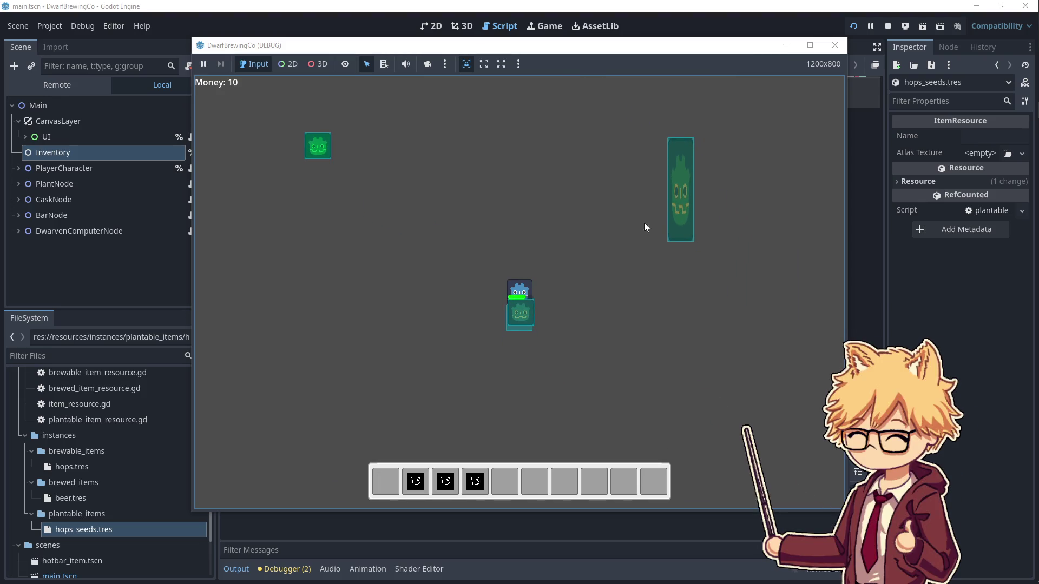
key("e")
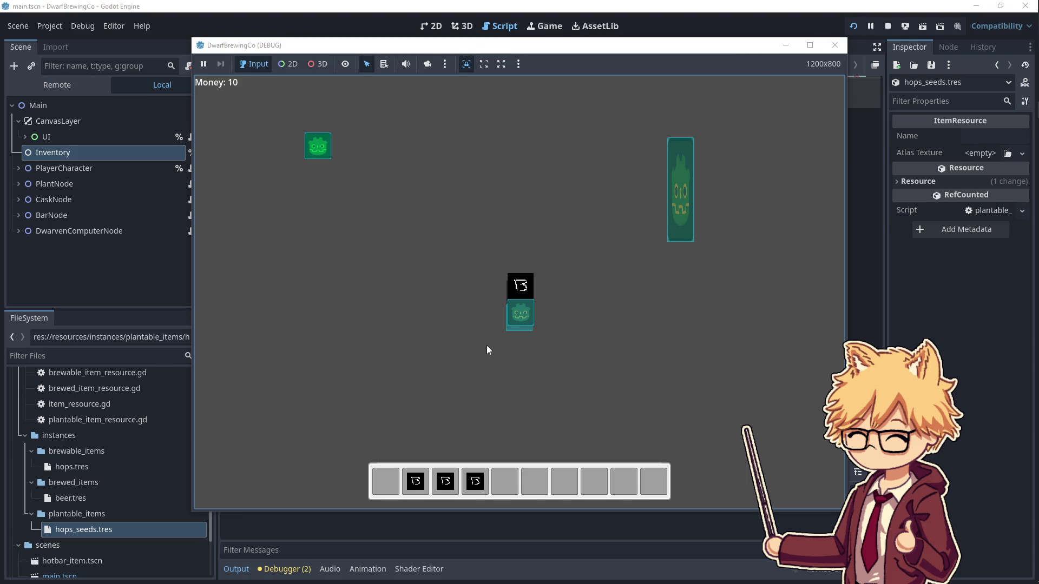
left_click(834, 45)
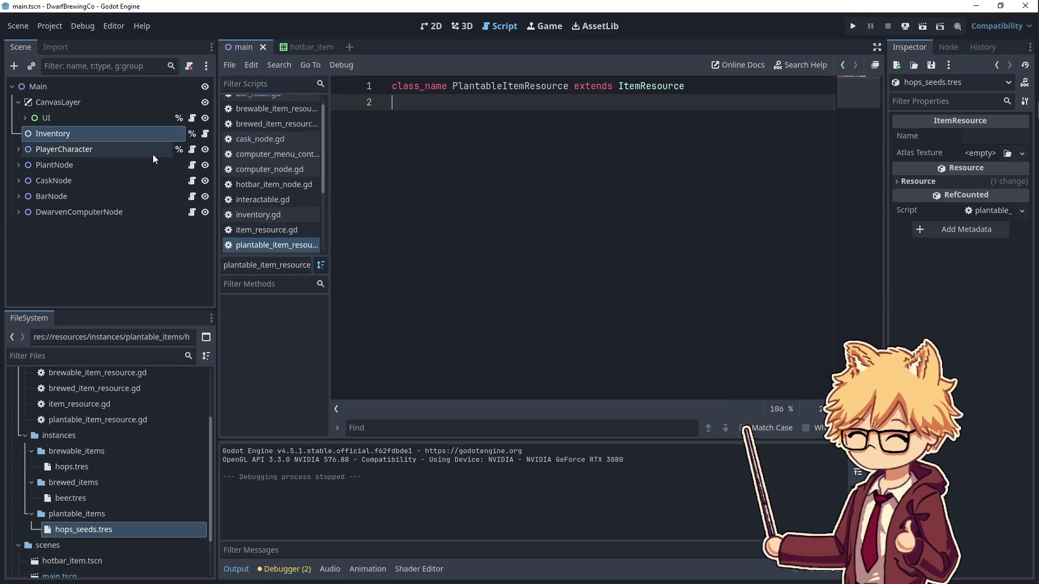
- Scroll through the hotbar code in ui.gd, then return to the 2D scene view
left_click(192, 118)
scroll(500, 283, "down", 10)
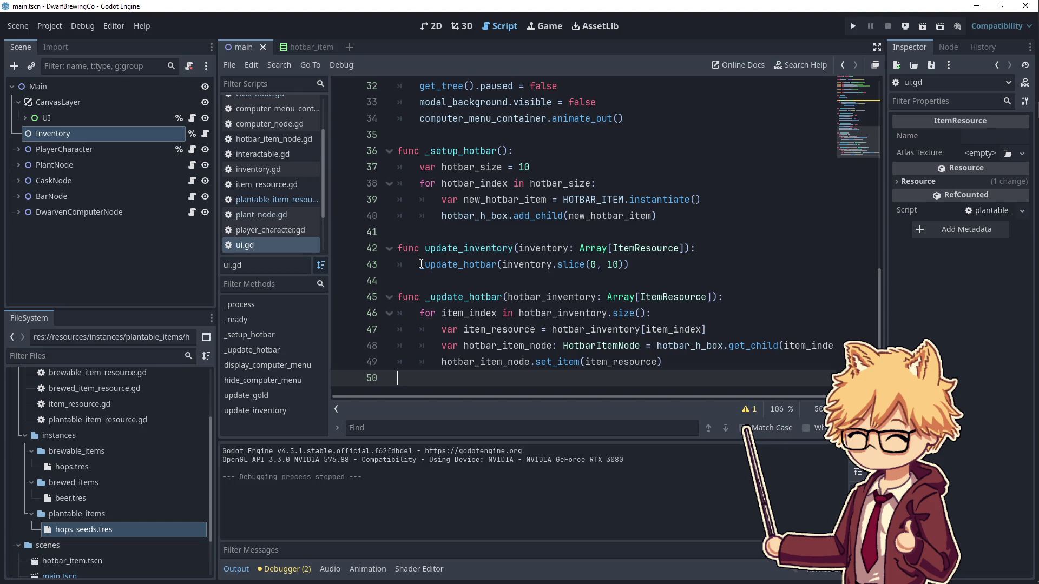
left_click(432, 26)
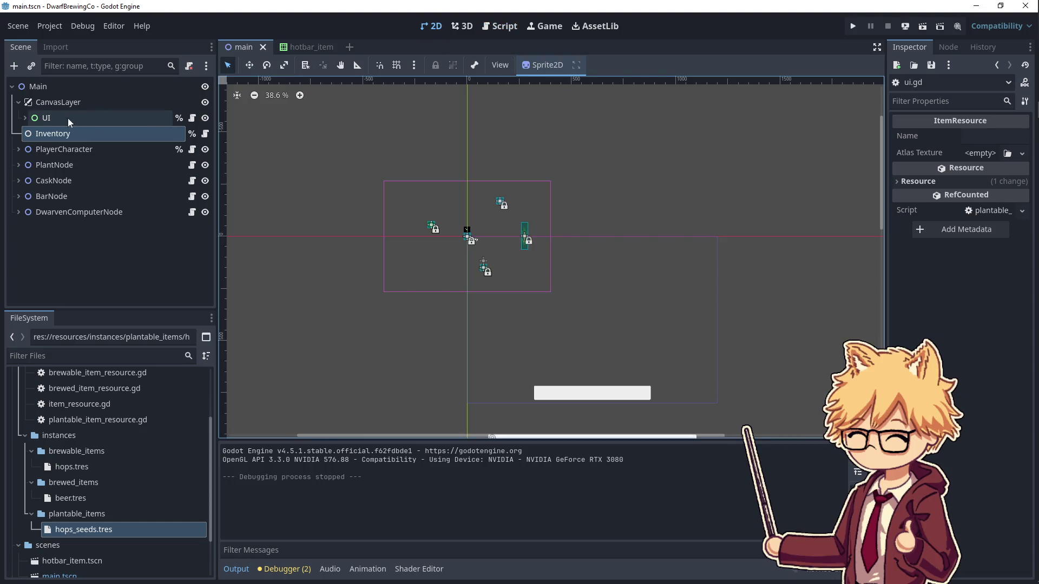
- Expand UI and HotbarContainer and inspect HotbarHBox, HotbarBackground and MarginContainer
left_click(25, 117)
left_click(32, 180)
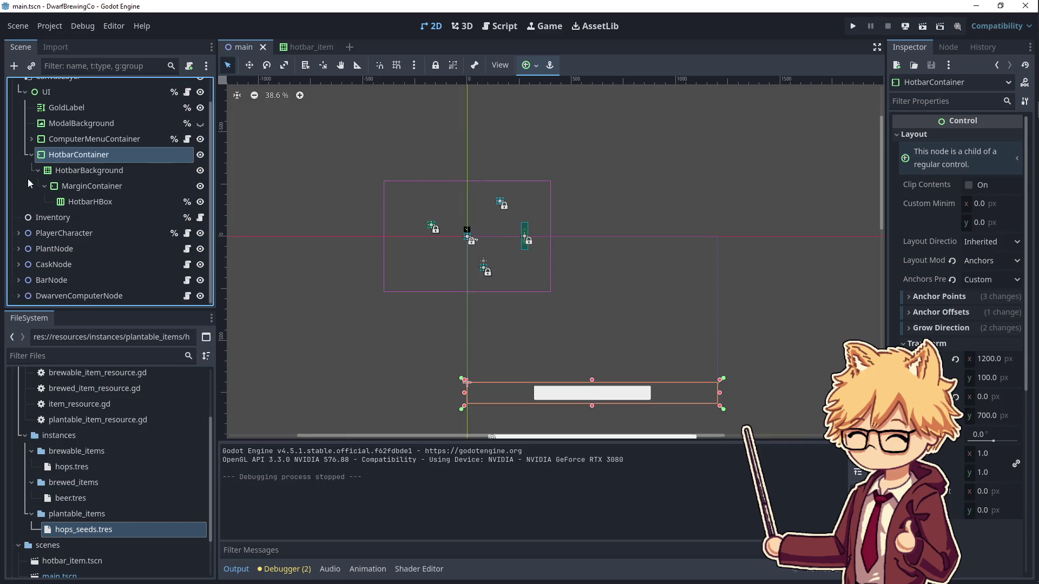
scroll(566, 336, "down", 3)
scroll(530, 281, "right", 3)
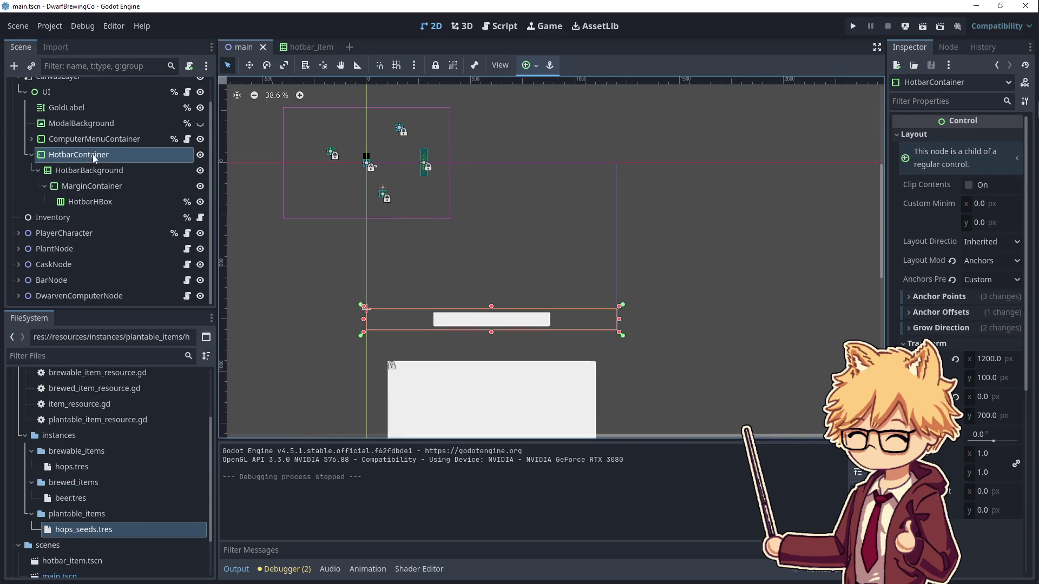
left_click(102, 202)
left_click(99, 170)
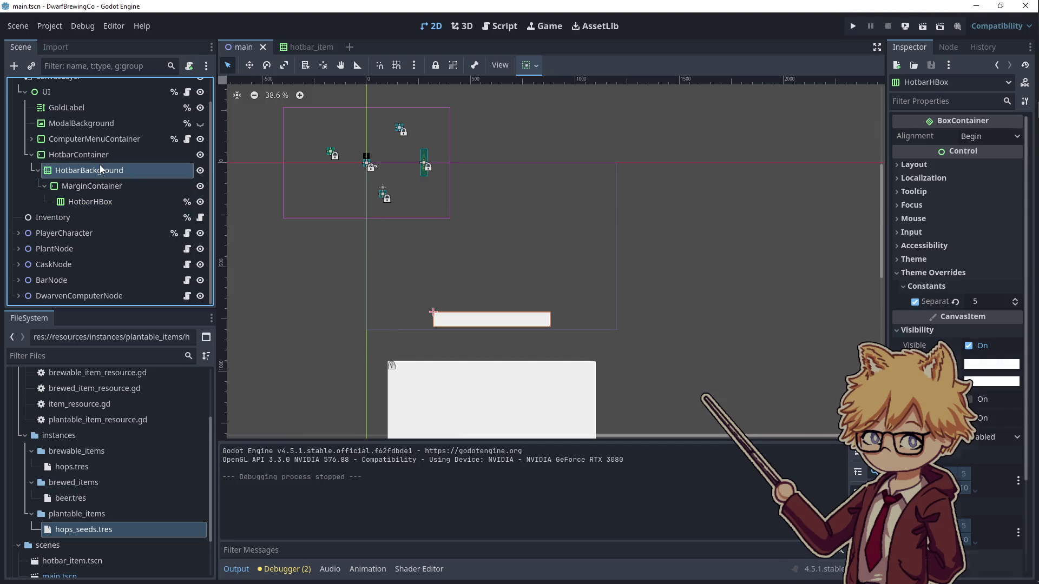
left_click(104, 186)
scroll(470, 271, "up", 5)
scroll(476, 308, "up", 3)
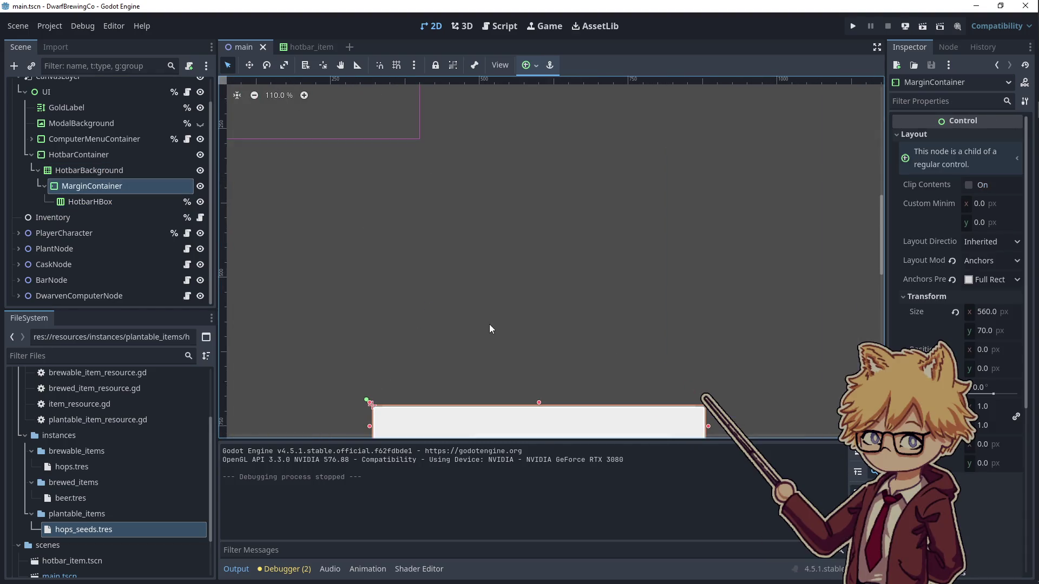
scroll(493, 271, "down", 2)
- Compare the hotbar nodes and settle on HotbarBackground for adding a child
left_click(96, 164)
left_click(97, 156)
left_click(103, 166)
left_click(94, 185)
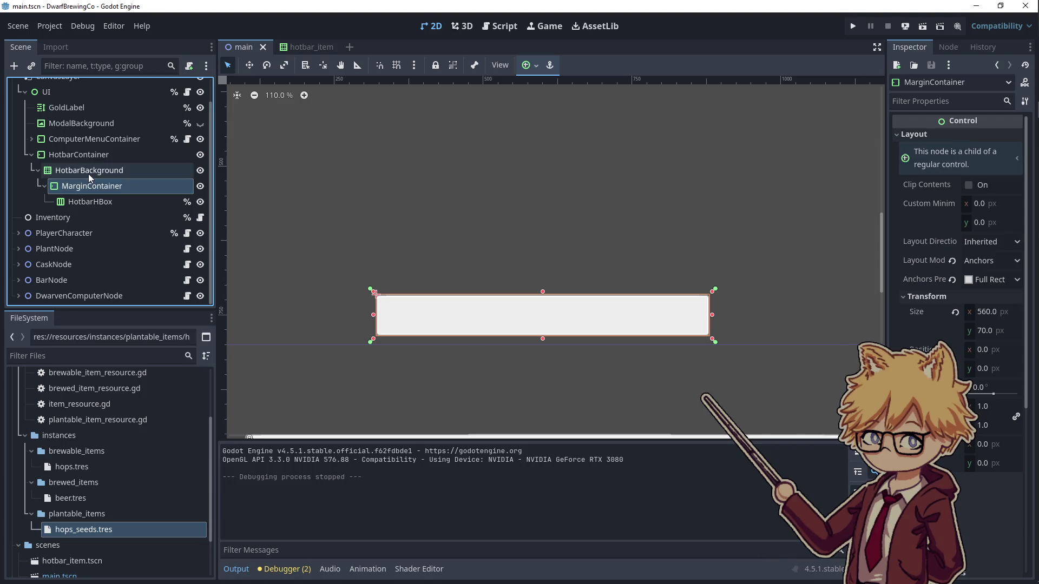
left_click(88, 173)
right_click(89, 174)
- Add a Control child to HotbarBackground above MarginContainer, then switch to Aseprite
left_click(143, 202)
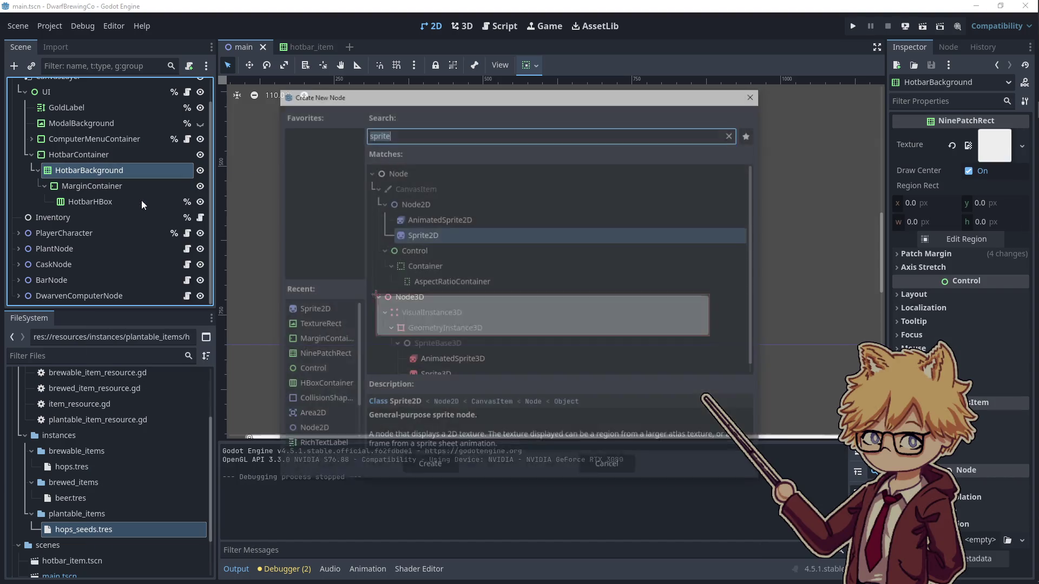
left_click(433, 251)
left_click(429, 467)
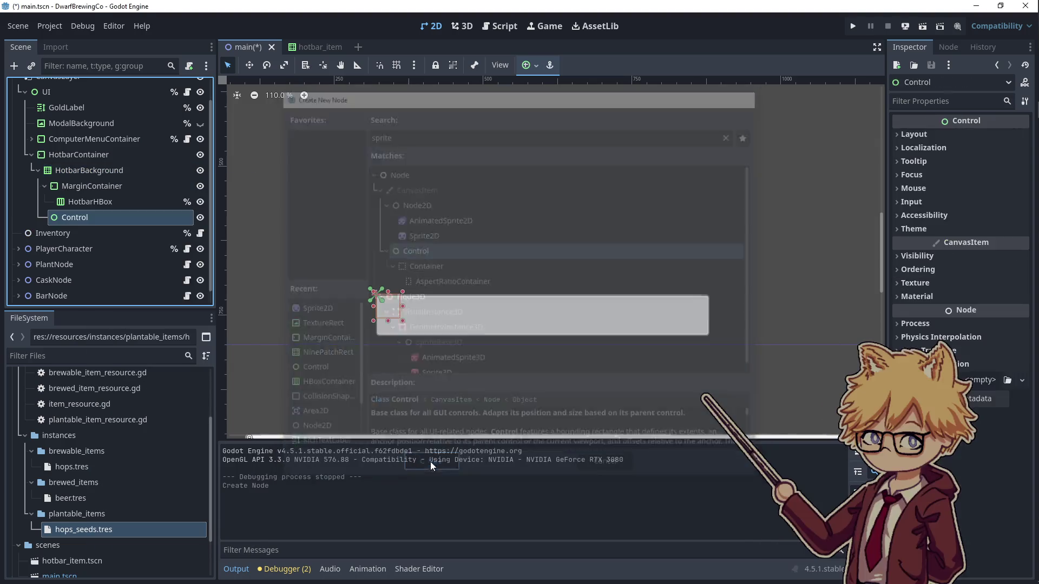
left_click_drag(109, 218, 87, 185)
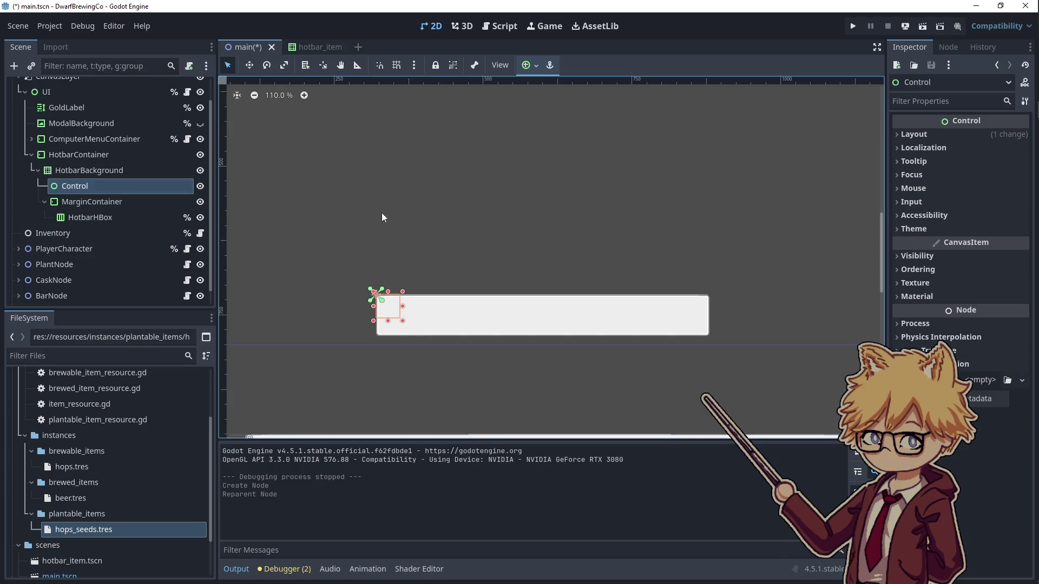
mouse_move(1022, 224)
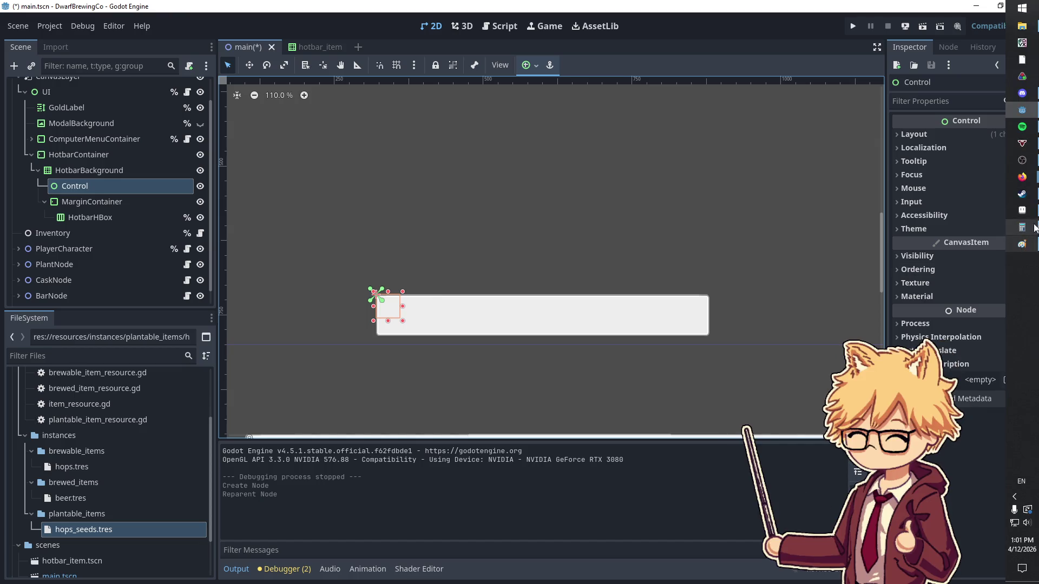
left_click(1021, 210)
- Create a new 54×54 pixel sprite
left_click(104, 71)
left_click(117, 84)
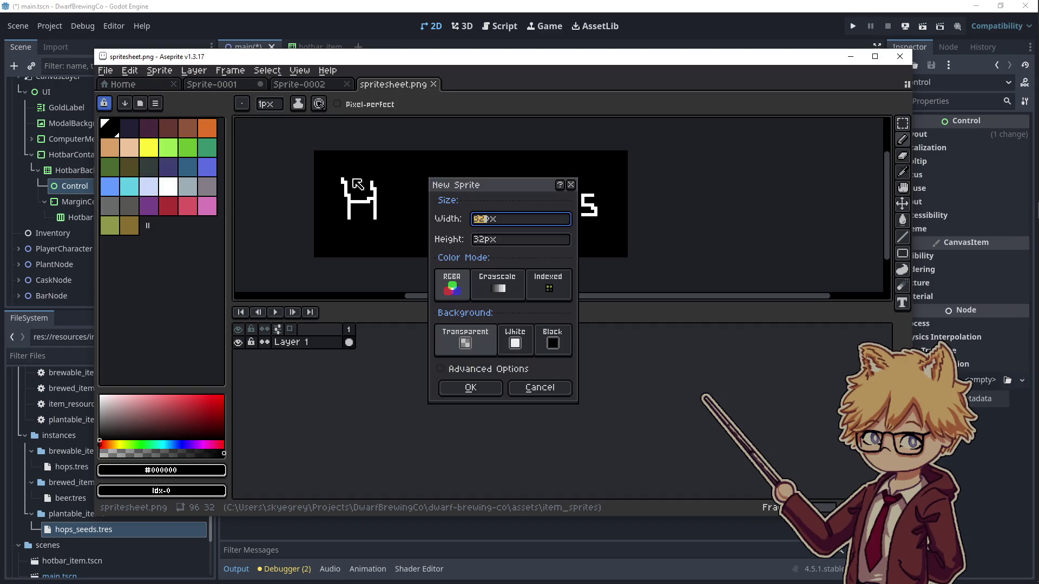
type("54")
key("Tab")
type("54")
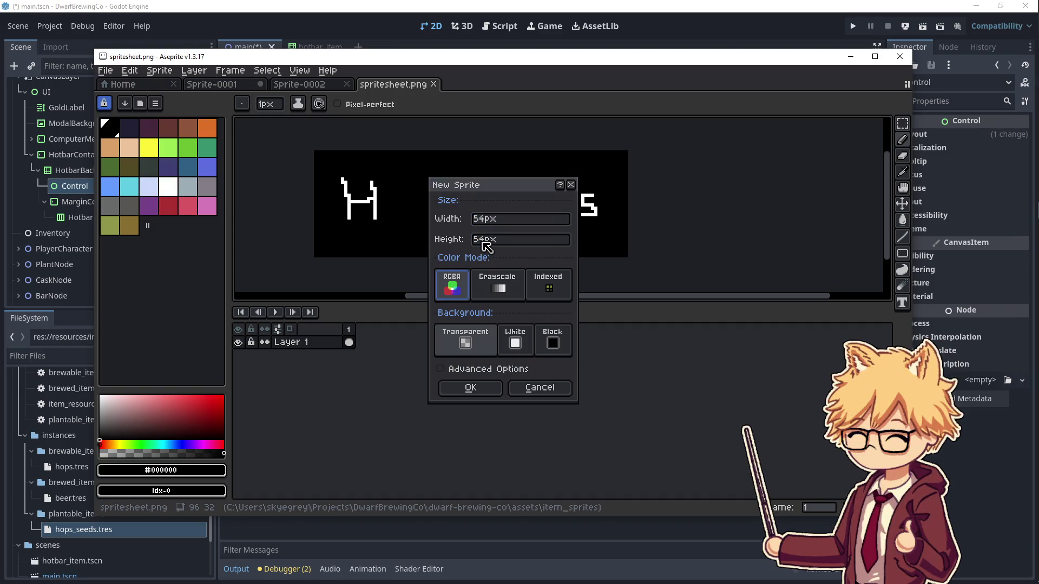
left_click(491, 393)
scroll(584, 227, "up", 5)
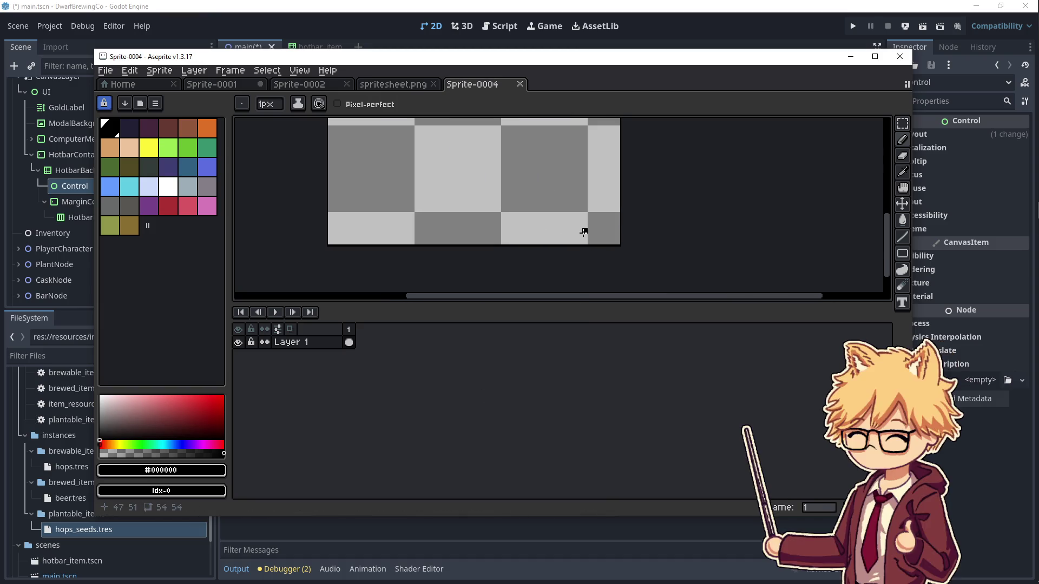
scroll(336, 215, "down", 2)
- Draw black lines along the sprite's bottom, left, top and right edges
left_click_drag(351, 250, 371, 250)
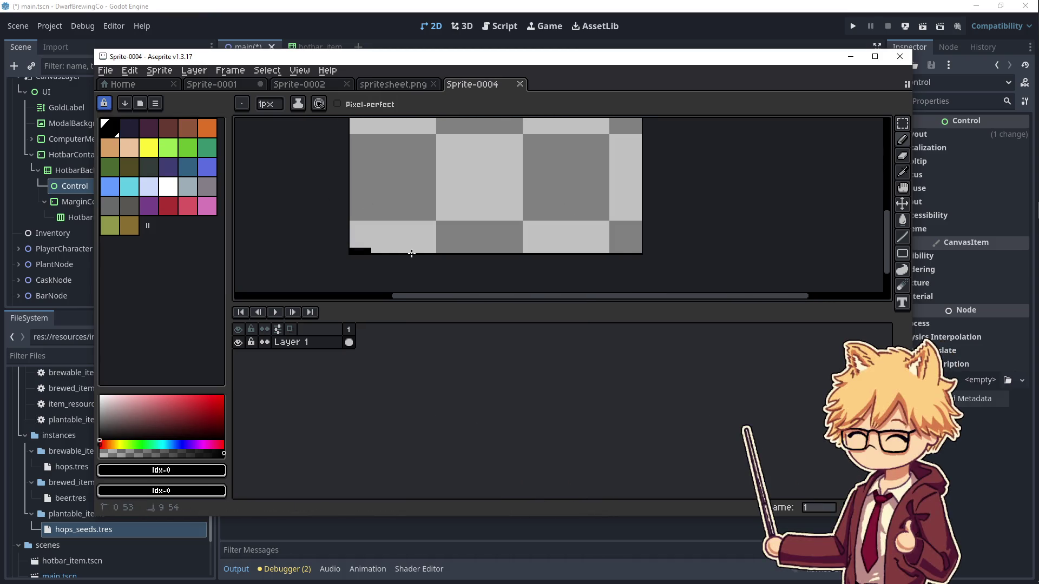
left_click(640, 251, "shift")
left_click_drag(352, 248, 360, 116)
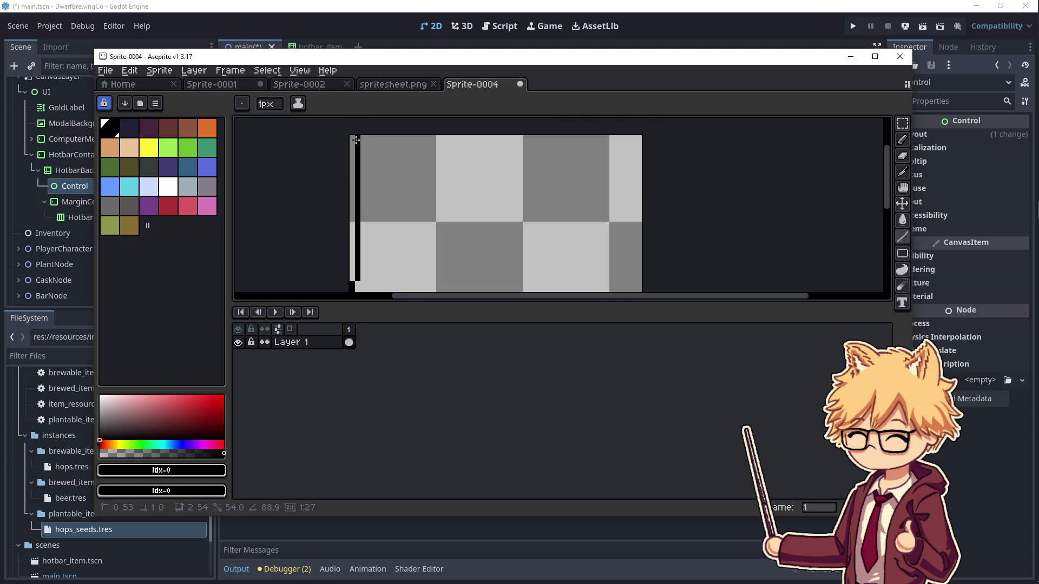
left_click(352, 137, "shift")
left_click(637, 135, "shift")
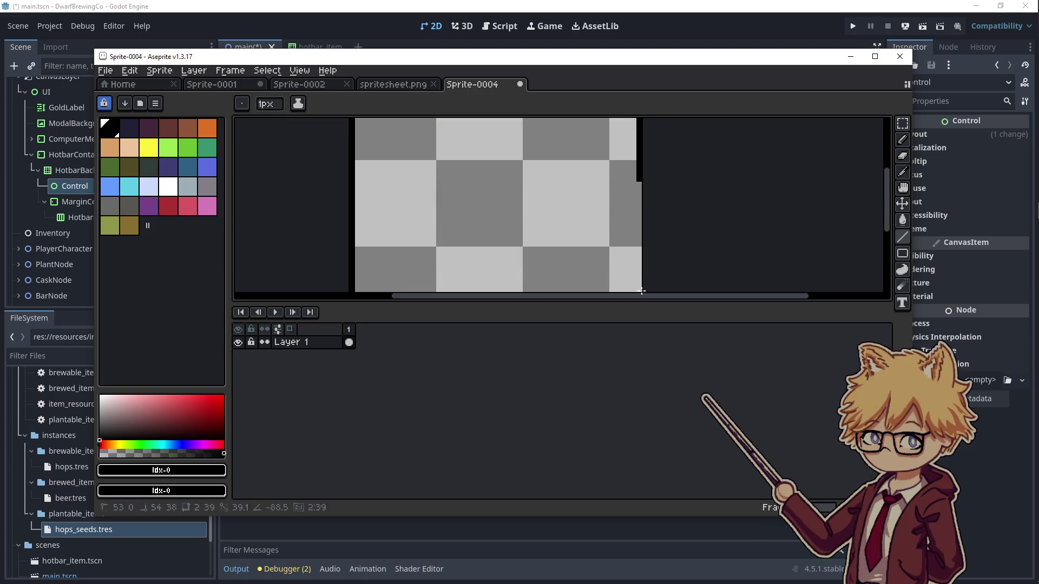
left_click(638, 287, "shift")
scroll(603, 251, "down", 2)
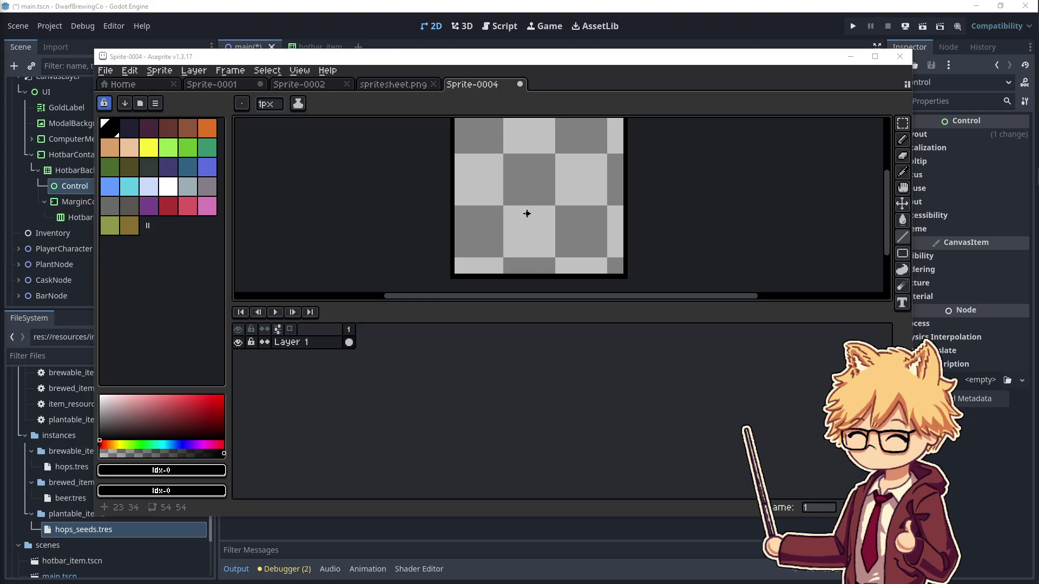
- Open Aseprite's export settings for the sprite and start choosing an output location
left_click(105, 71)
mouse_move(176, 182)
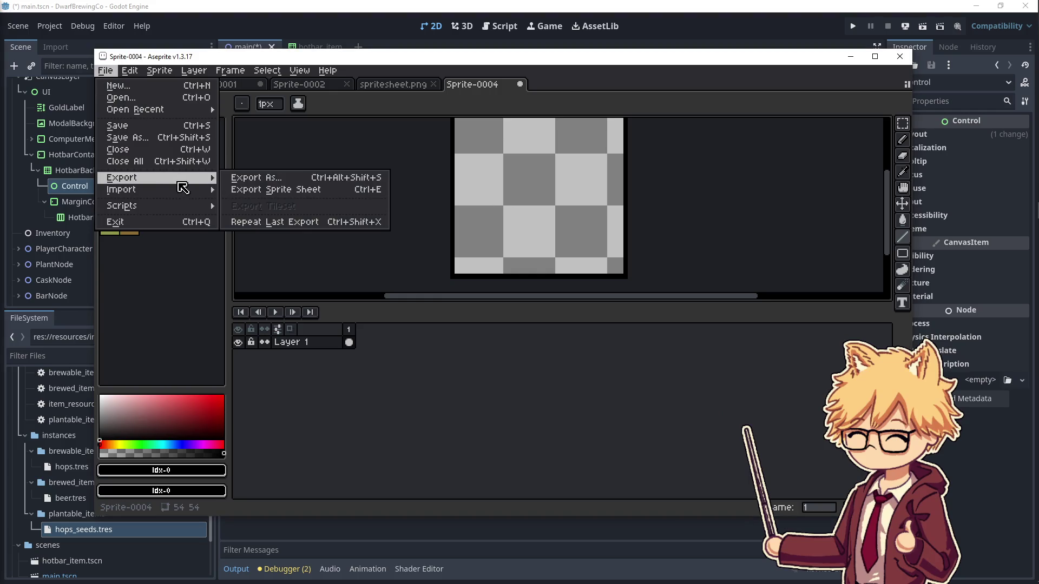
left_click(273, 178)
left_click(369, 117)
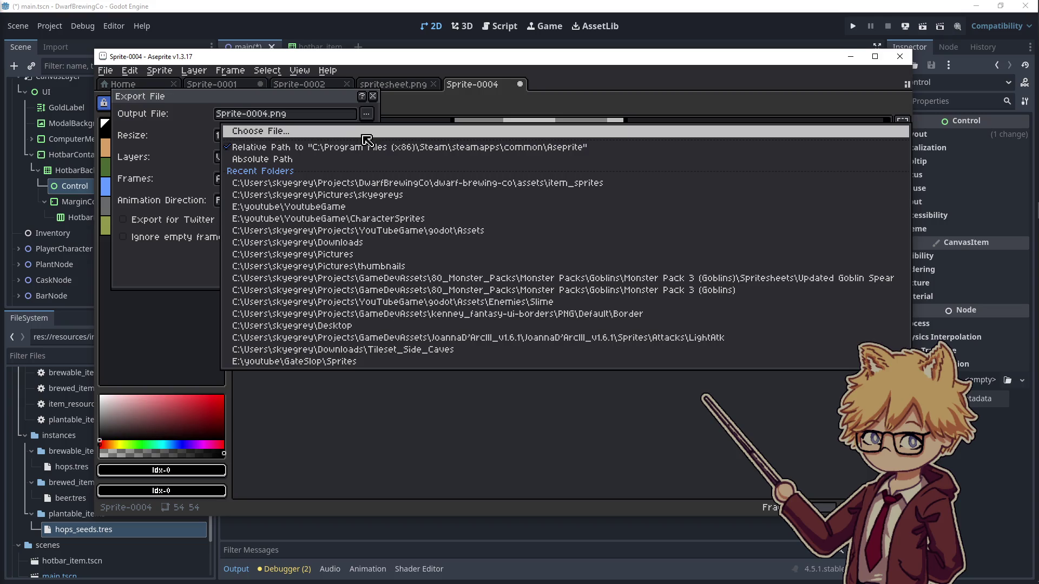
left_click(368, 131)
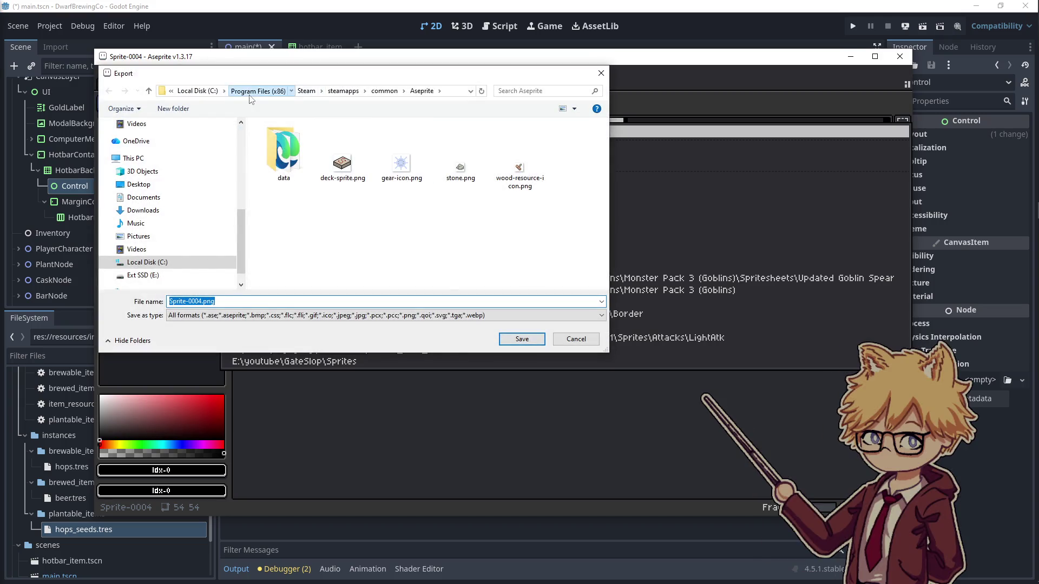
- Browse from Local Disk (C:) through Users and Projects to the dwarf-brewing-co assets folder
left_click(257, 90)
left_click(231, 91)
double_click(280, 253)
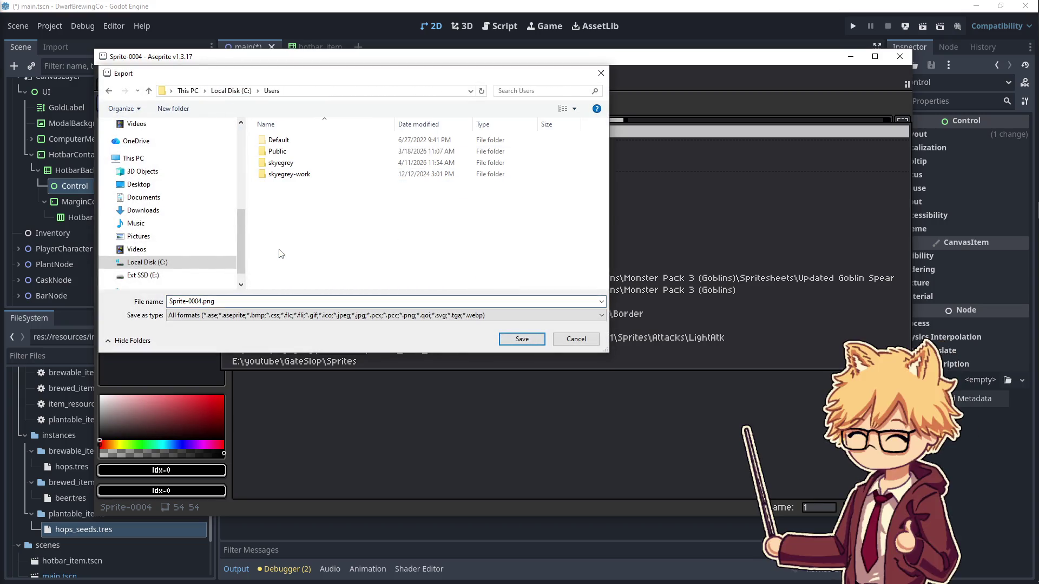
double_click(293, 163)
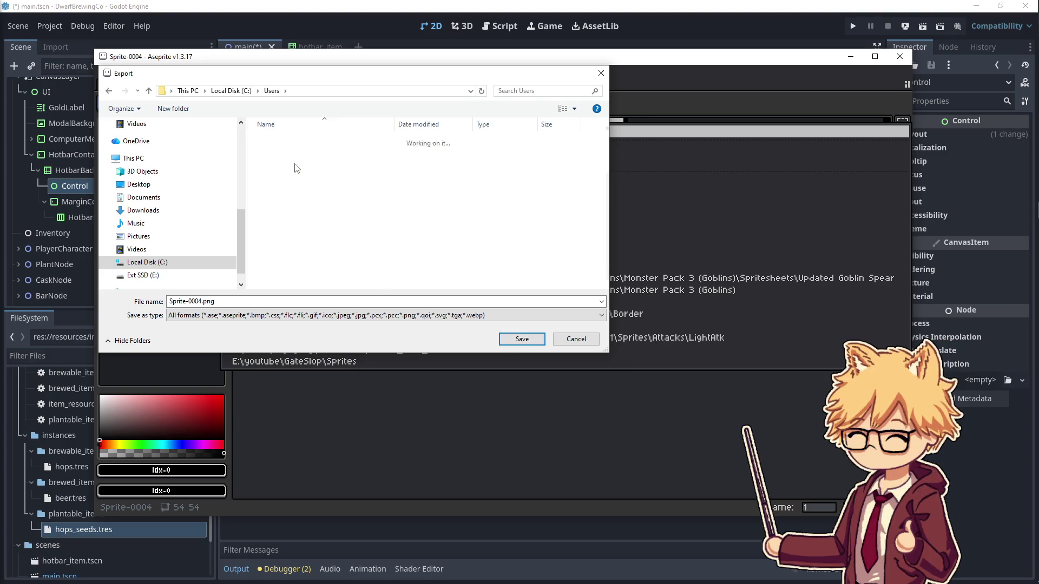
scroll(312, 233, "down", 3)
scroll(311, 232, "down", 5)
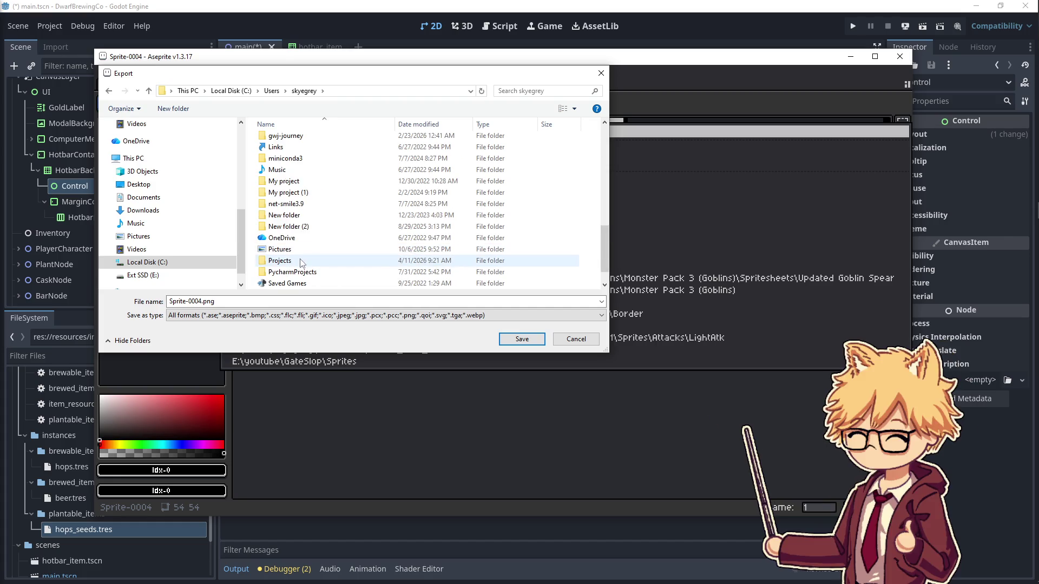
double_click(307, 261)
scroll(311, 241, "down", 4)
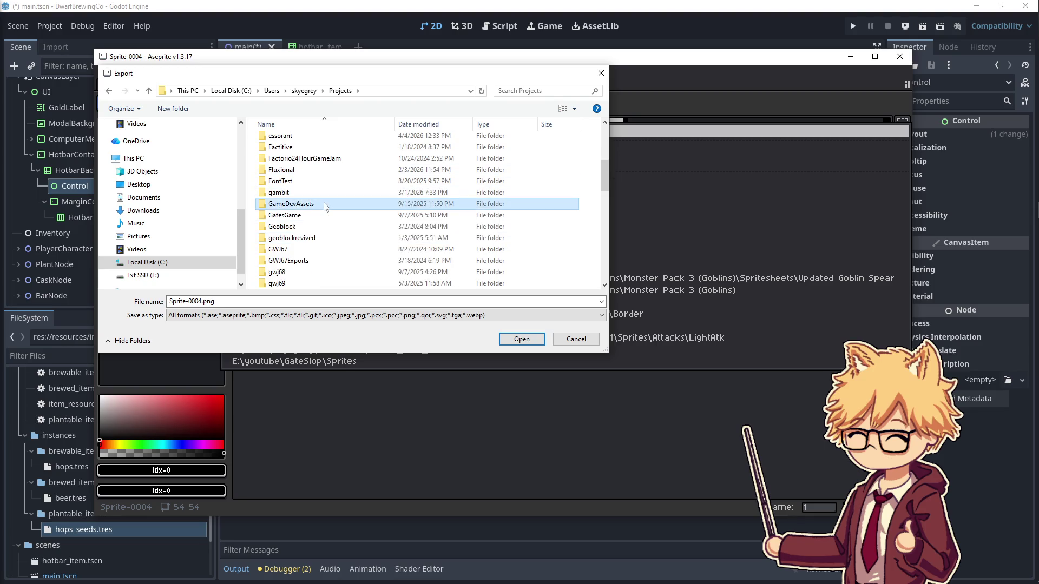
scroll(323, 189, "up", 2)
left_click(321, 173)
double_click(321, 174)
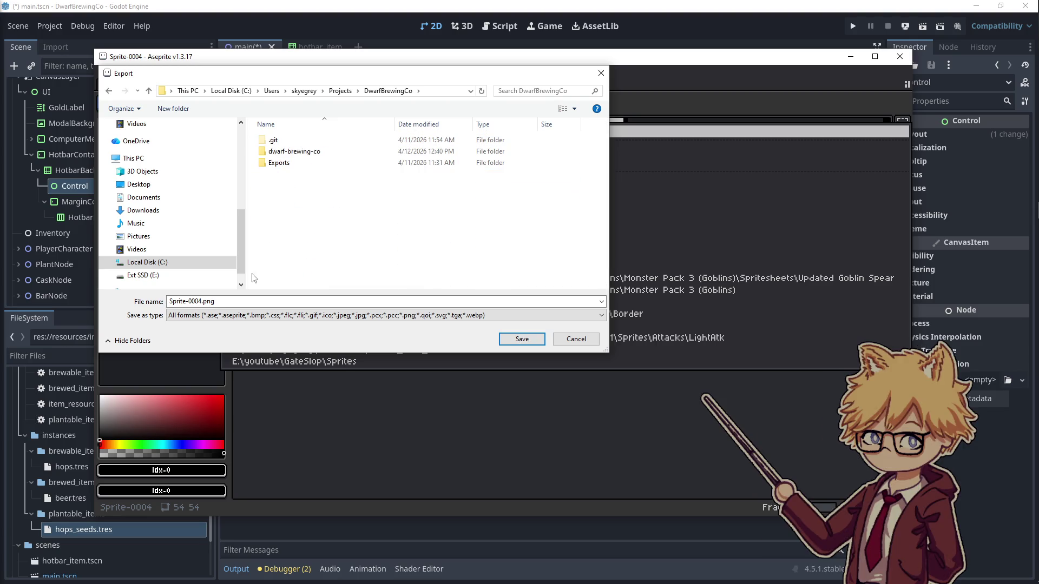
double_click(297, 153)
double_click(297, 154)
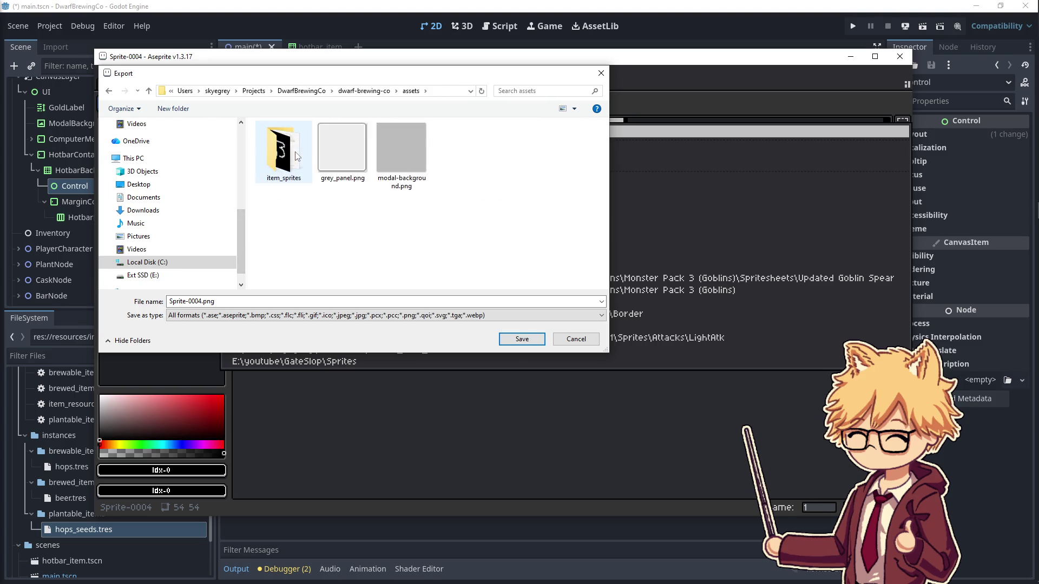
right_click(306, 227)
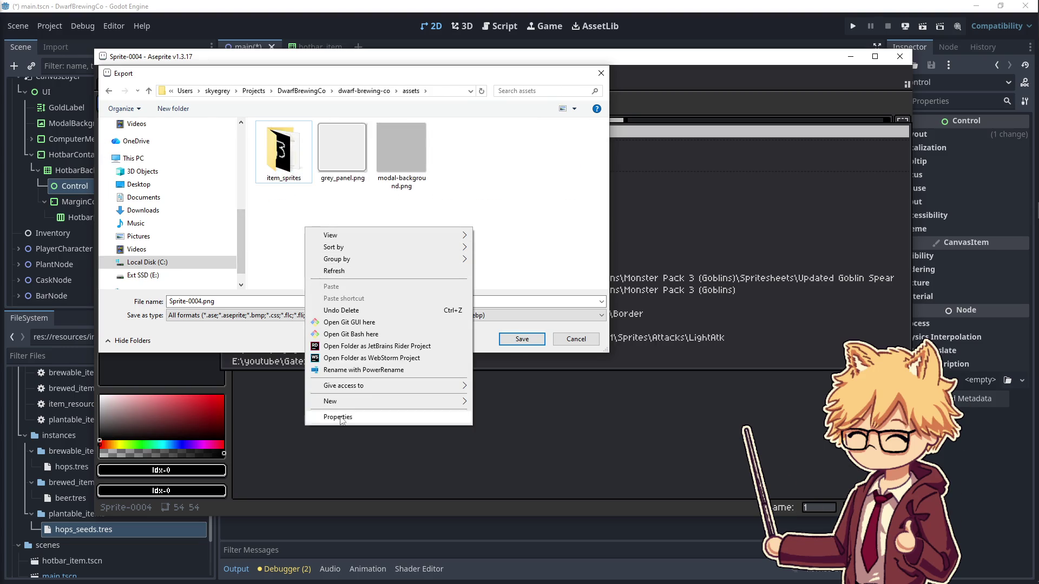
- Replace the default file name Sprite-0004 with a new hotbar sprite name
left_click(203, 301)
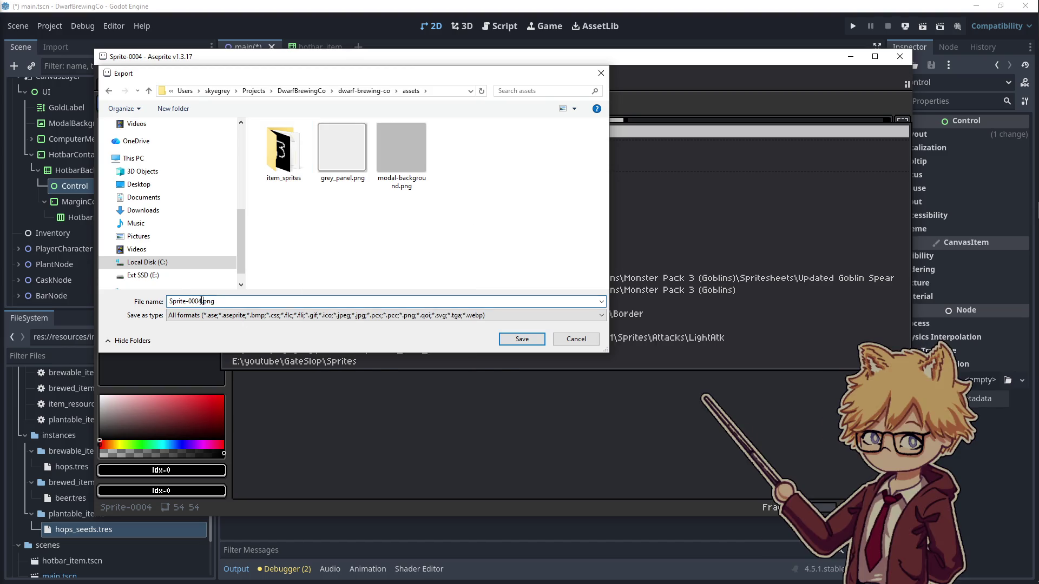
double_click(202, 301)
type("hotbar")
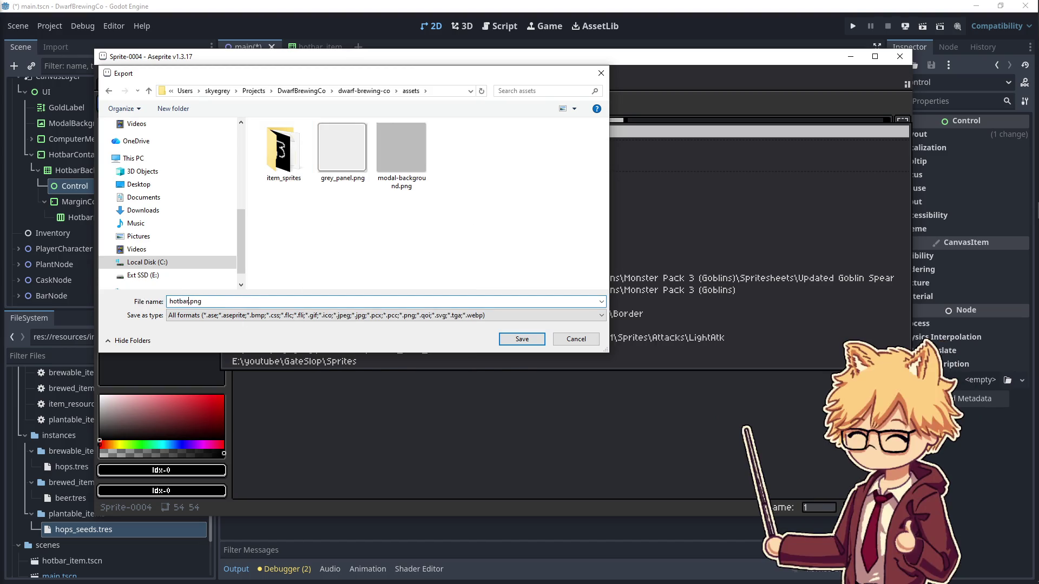
key("BackSpace")
key("BackSpace")
key("BackSpace")
key("BackSpace")
type("selec")
type("ted-s")
key("Return")
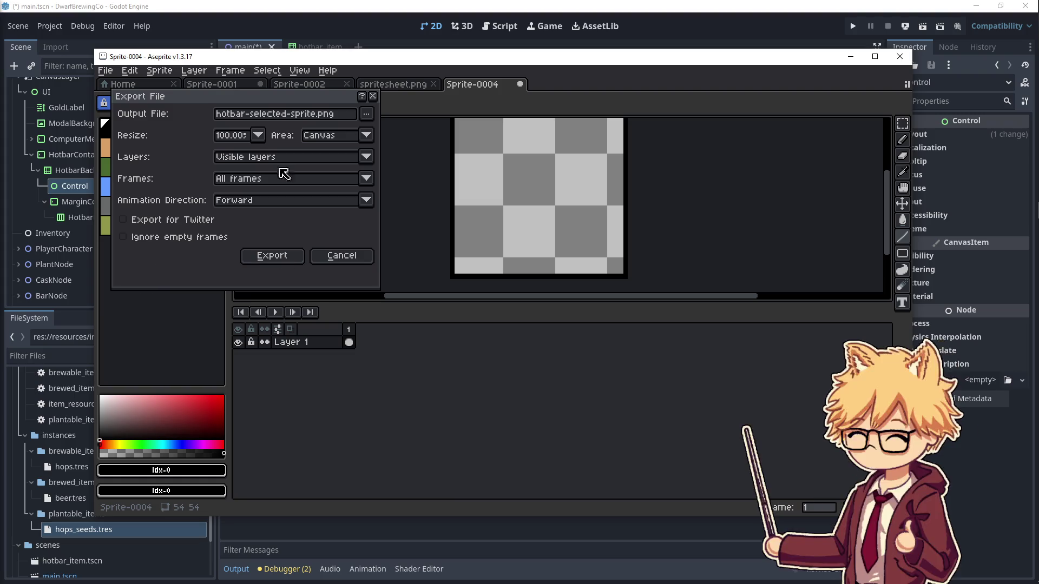
- Correct the output name to active-hotbar-item-sprite.png and export the sprite into assets
left_click_drag(292, 118, 250, 118)
type("active")
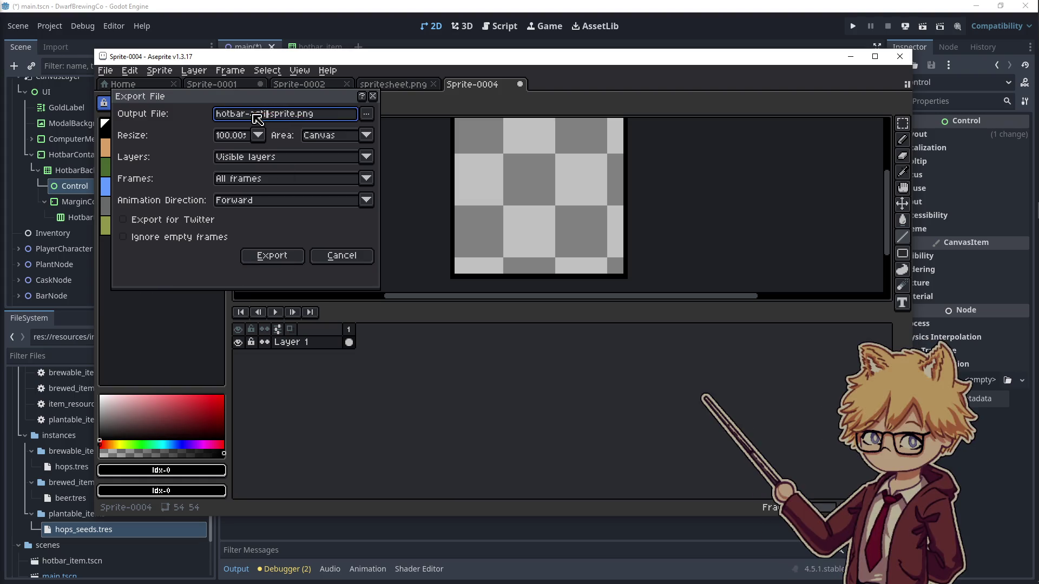
key("BackSpace")
key("BackSpace")
key("BackSpace")
key("Home")
type("active-")
type("bar-item-")
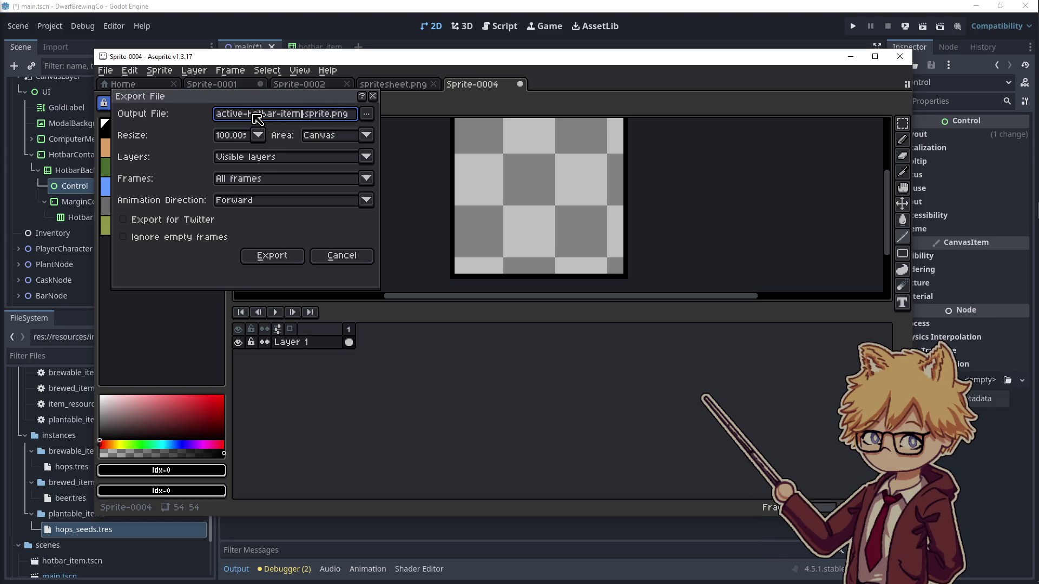
left_click(272, 256)
left_click(850, 56)
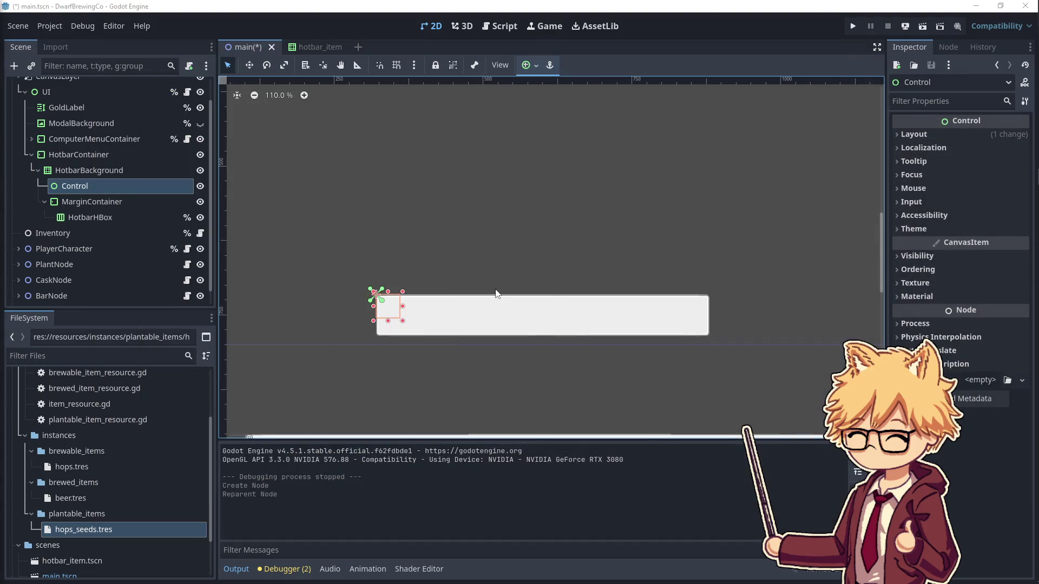
- Convert the hotbar's Control node into a TextureRect
right_click(102, 188)
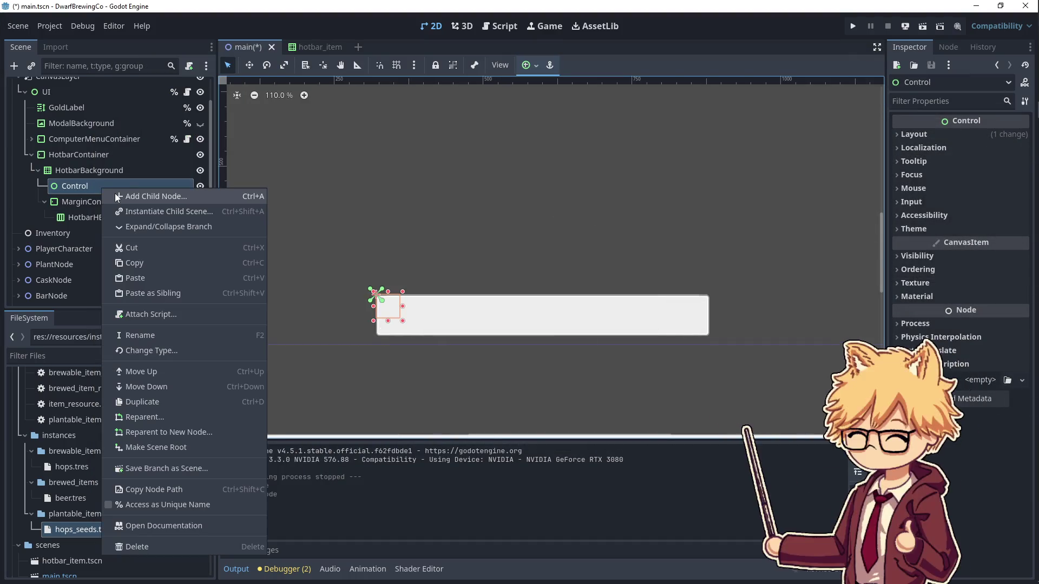
left_click(158, 198)
type("text")
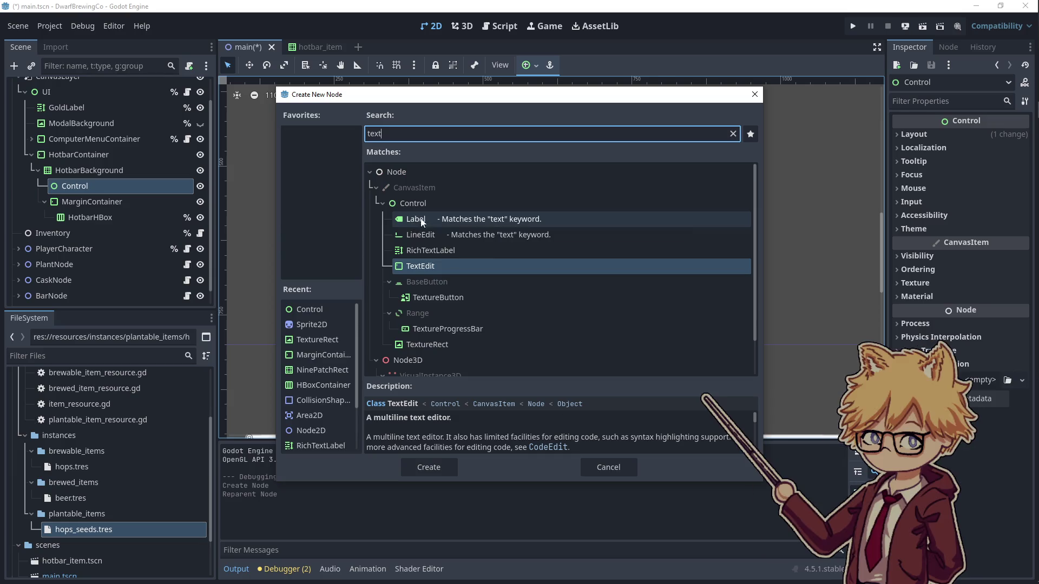
left_click(608, 468)
right_click(105, 191)
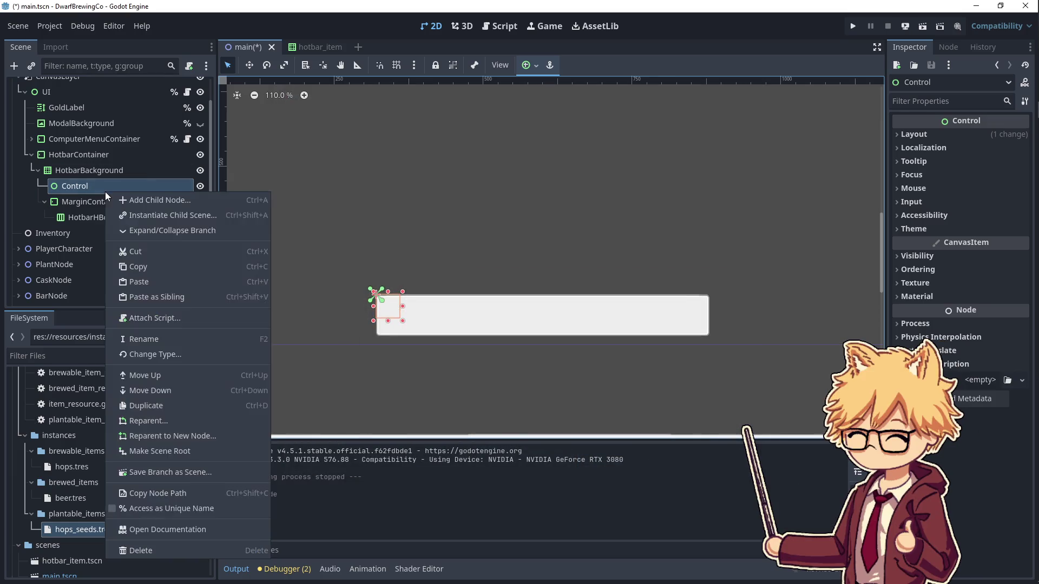
left_click(165, 351)
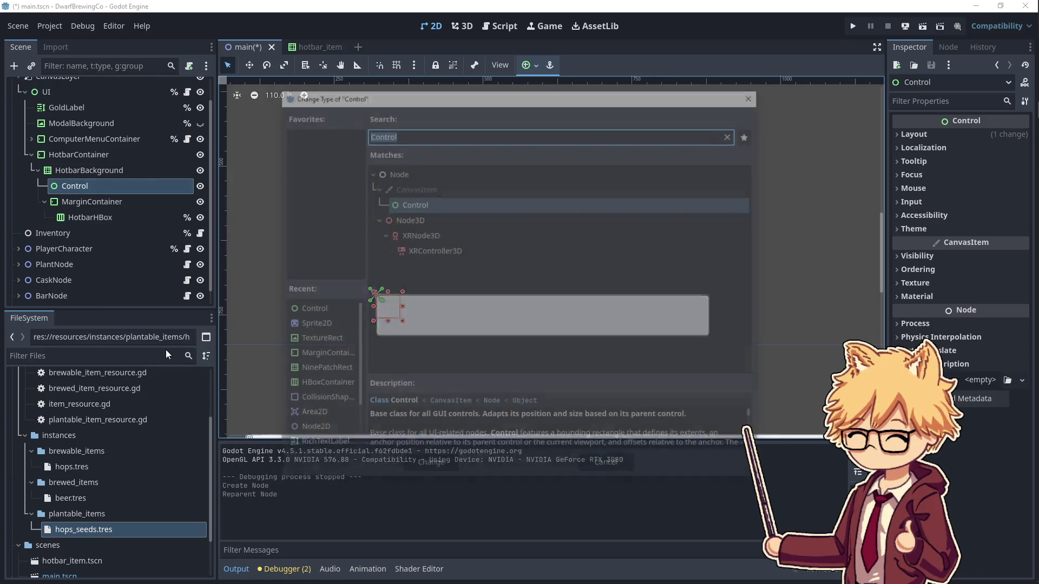
type("texte")
key("Down")
key("Down")
key("Down")
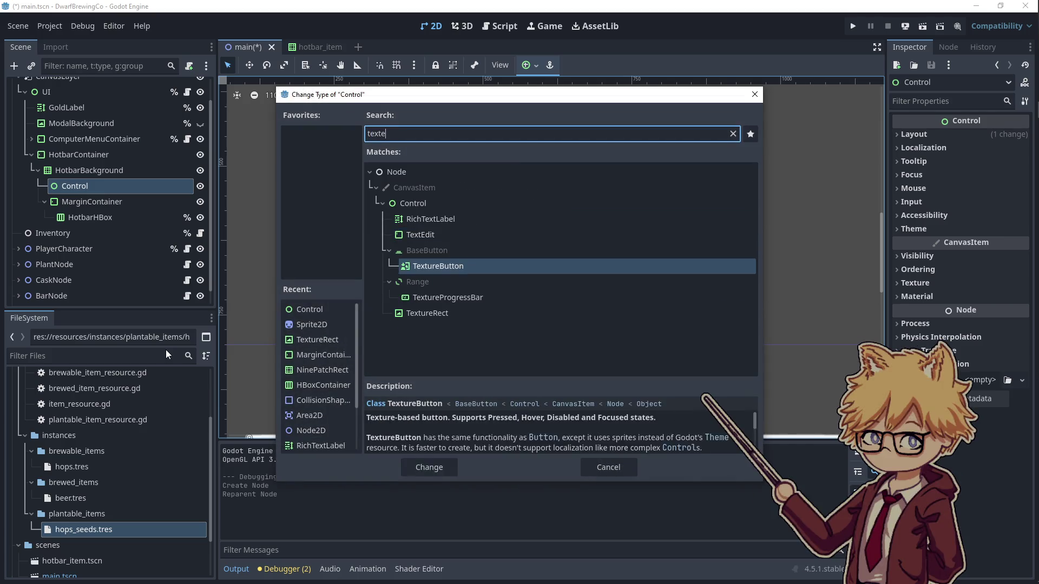
key("Return")
- Assign active-hotbar-item-sprite.png as the TextureRect's texture
scroll(63, 429, "up", 3)
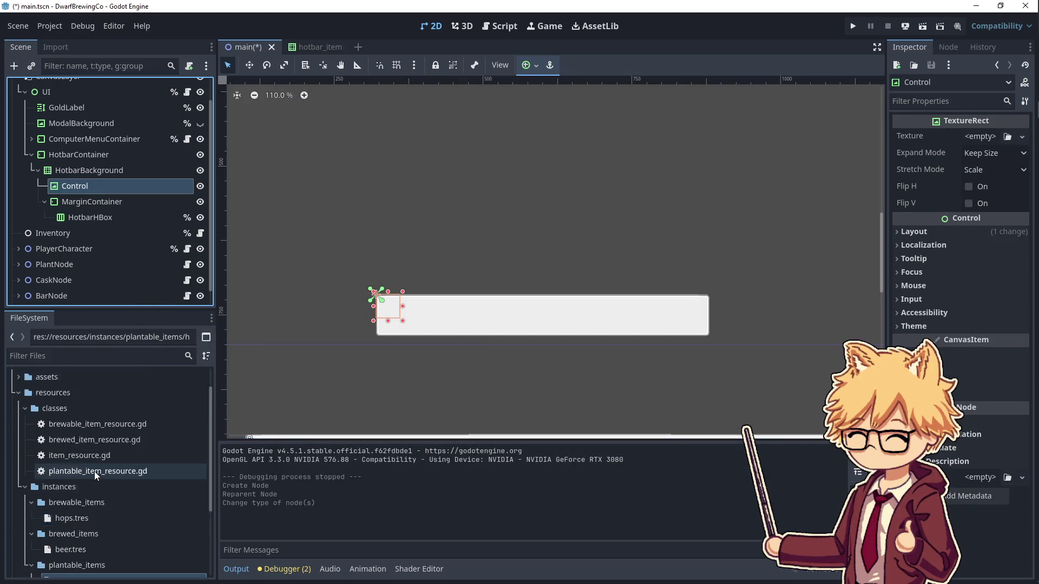
left_click(19, 407)
mouse_move(92, 439)
left_mouse_down()
mouse_move(140, 229)
mouse_move(92, 176)
left_mouse_up()
scroll(472, 339, "up", 10)
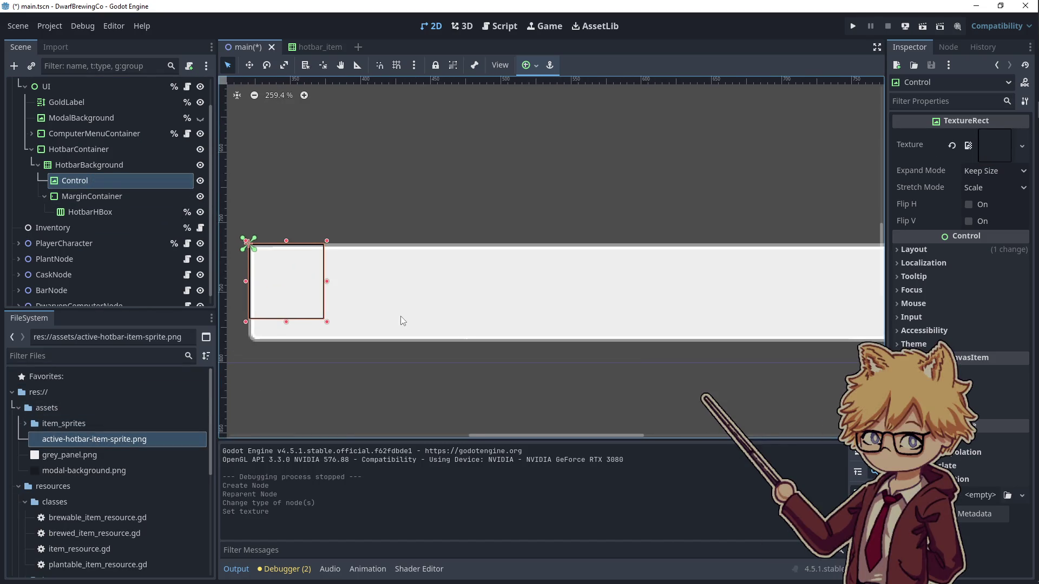
left_click_drag(390, 303, 430, 319)
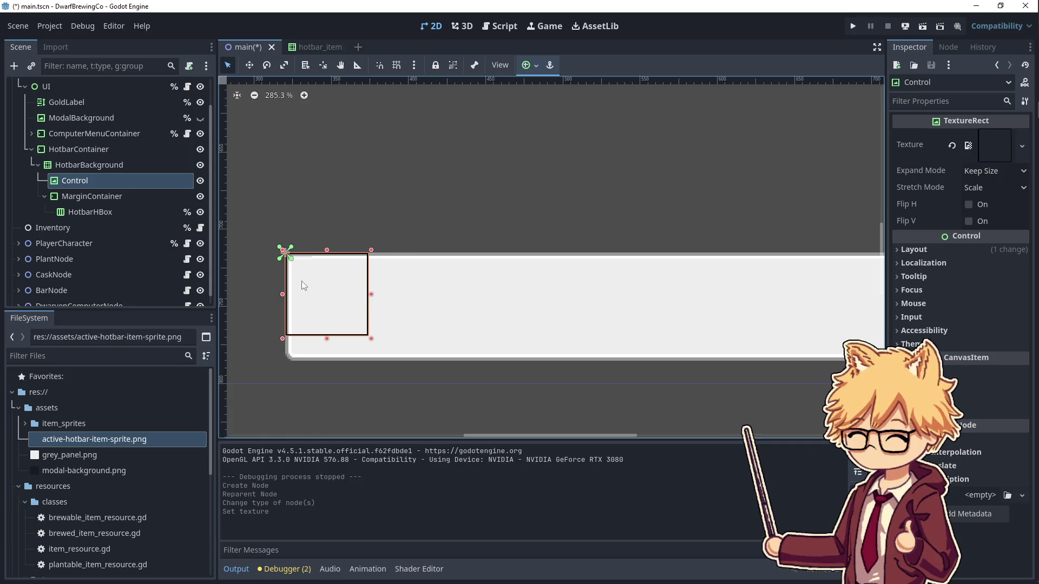
- Cut the textured Control node out of the main scene
left_click(138, 163)
left_click(119, 186)
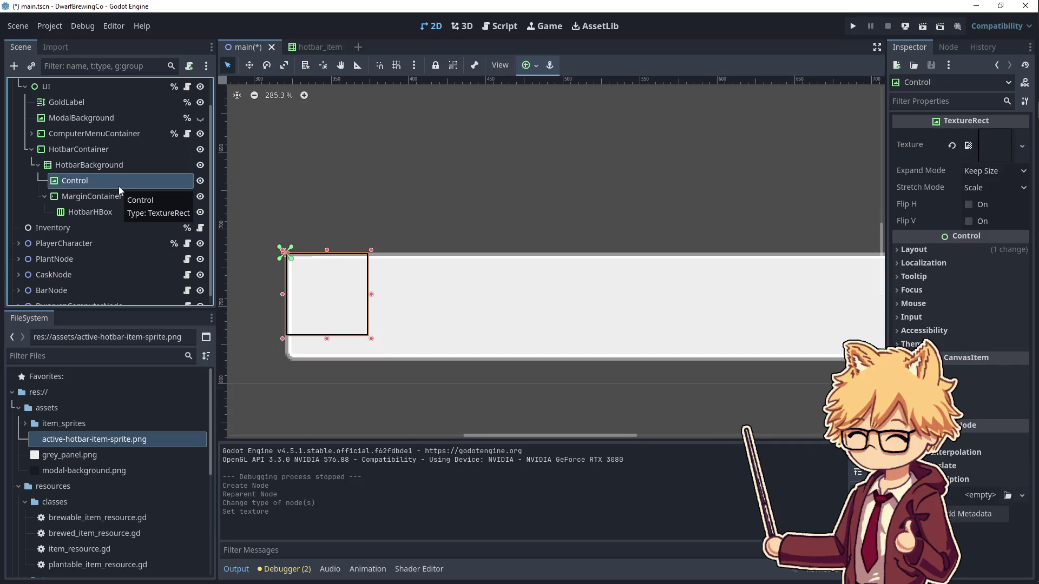
key("ctrl+x")
left_click(133, 202)
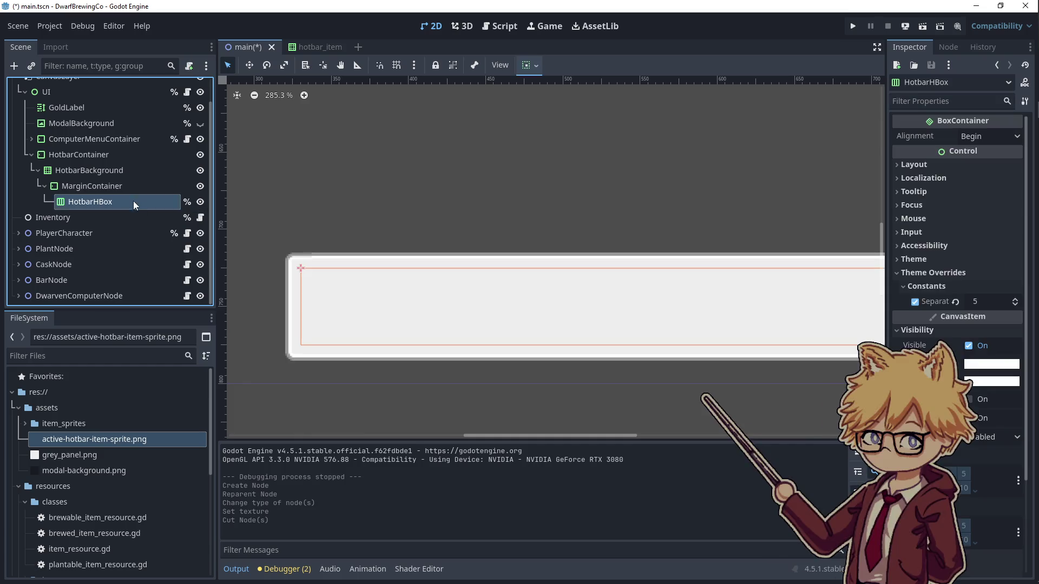
- Open hotbar_item.tscn and paste the cut node under HotbarItemNode
scroll(105, 465, "down", 5)
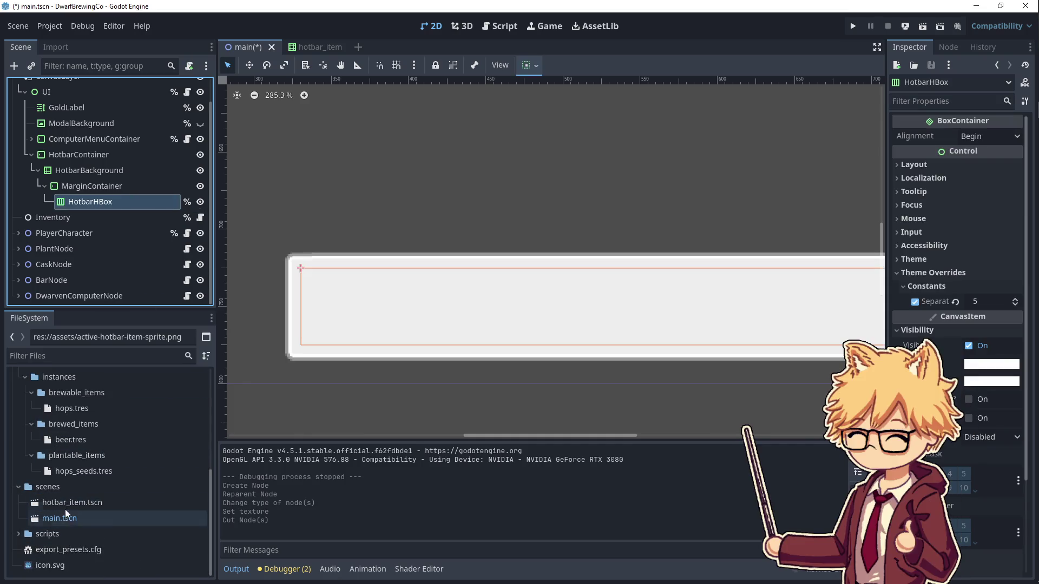
scroll(61, 472, "up", 5)
scroll(49, 444, "up", 3)
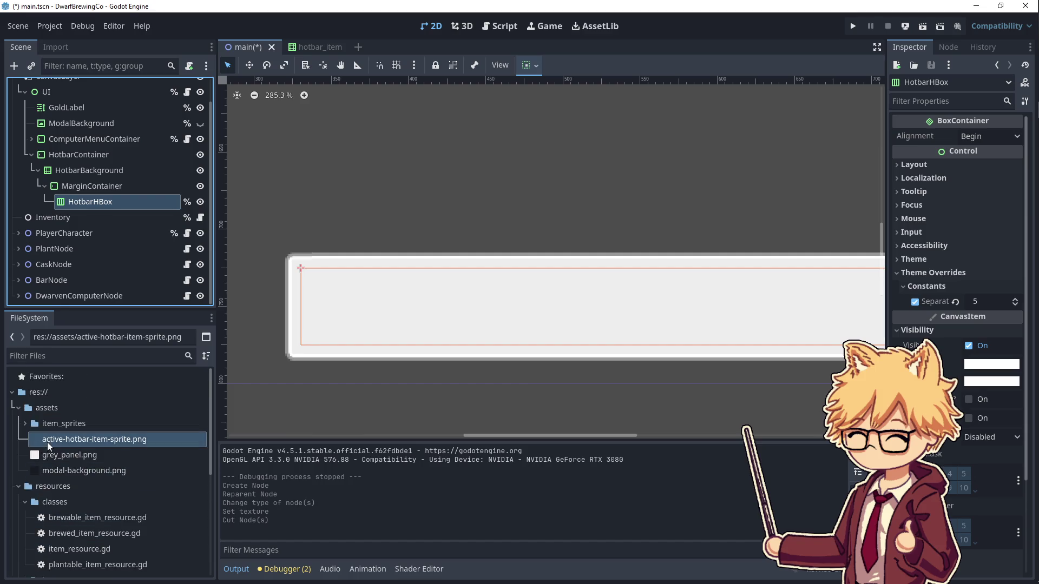
scroll(59, 476, "down", 7)
scroll(61, 466, "down", 1)
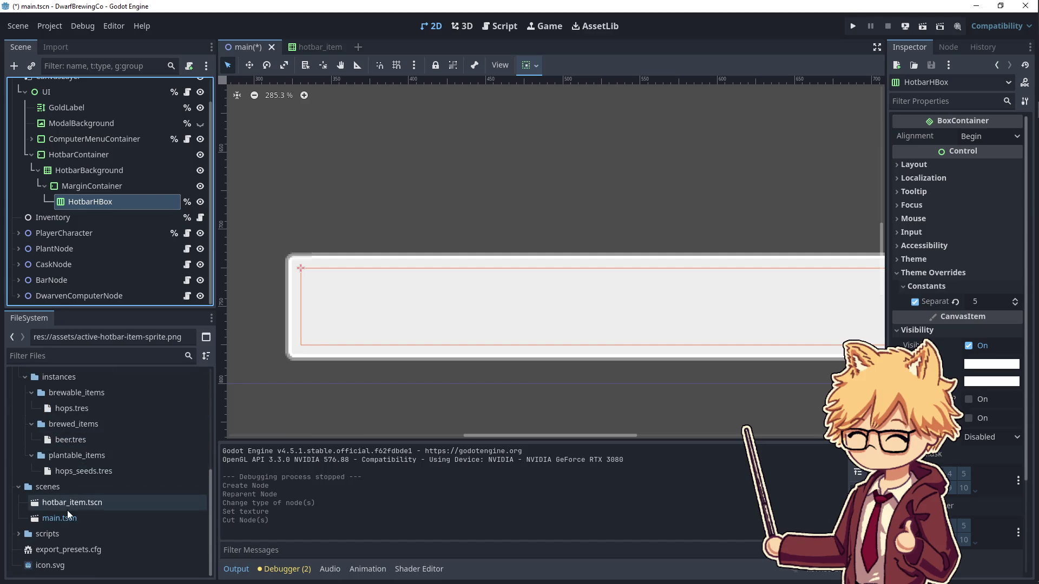
double_click(67, 504)
left_click(82, 89)
key("ctrl+v")
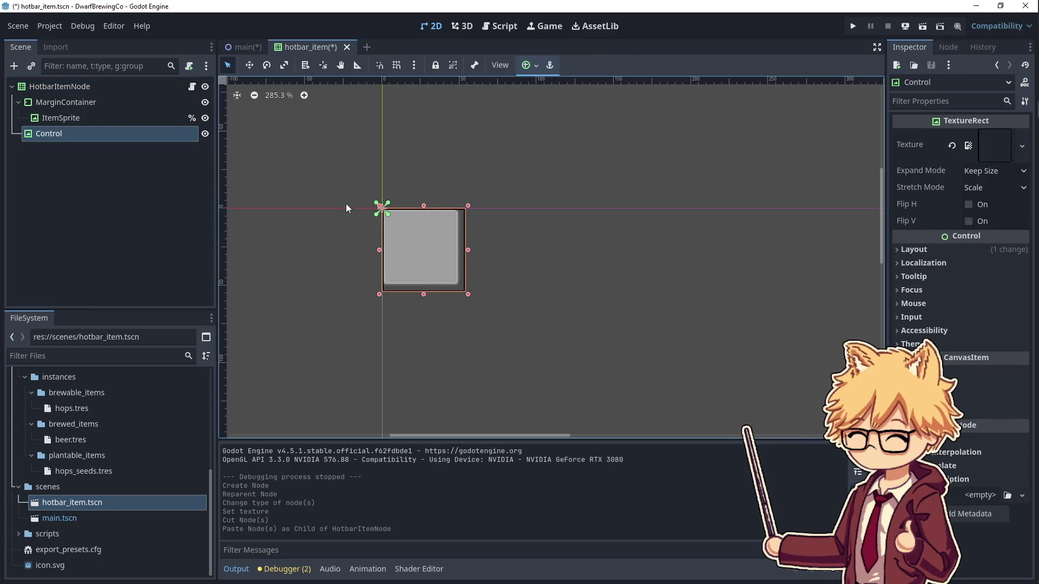
- Shift the highlight node to (-2, -2) and test-run the game
scroll(475, 258, "up", 3)
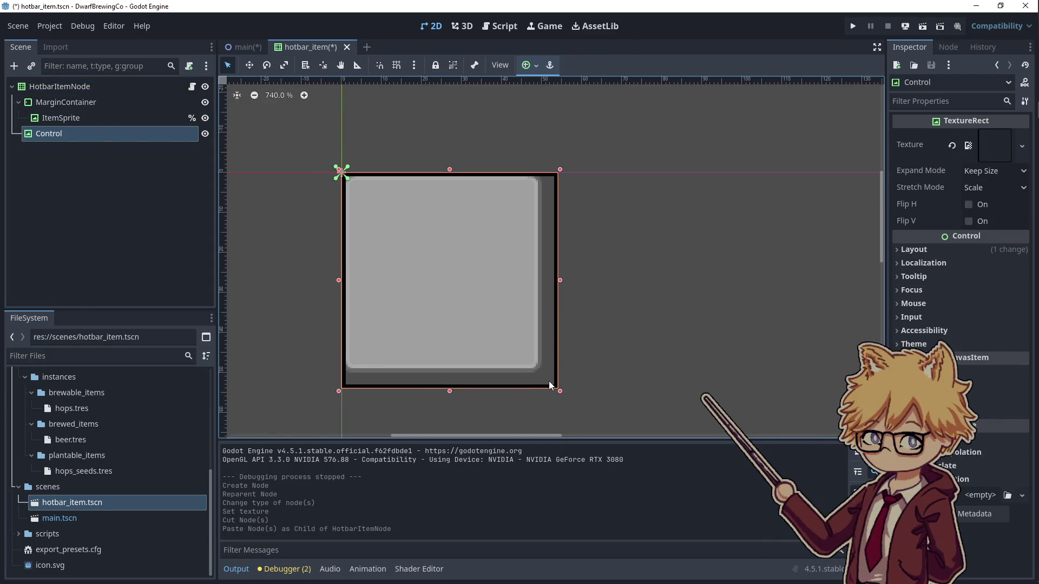
left_click_drag(548, 381, 540, 371)
left_click(704, 242)
left_click(853, 26)
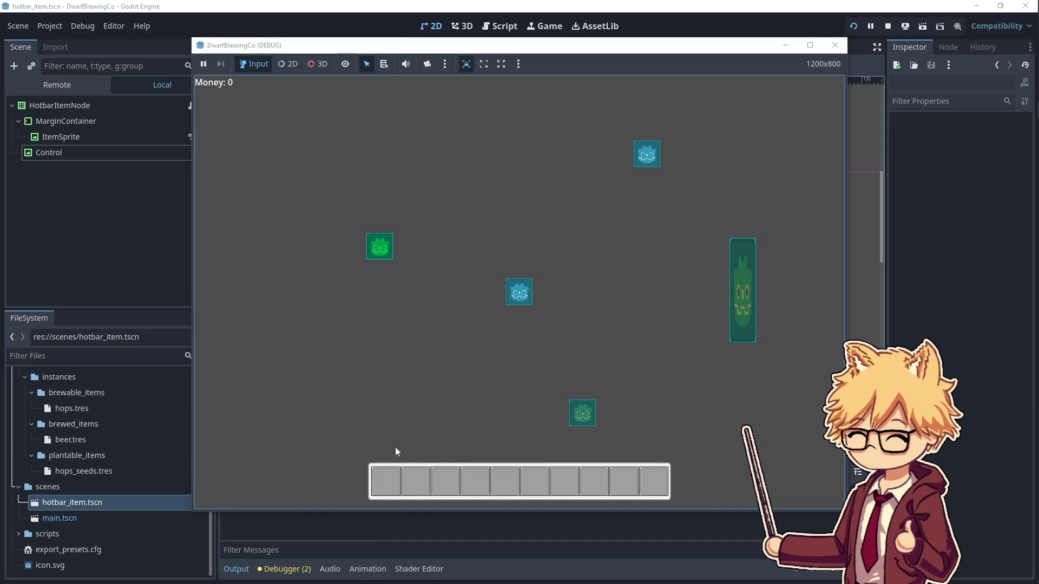
left_click(835, 45)
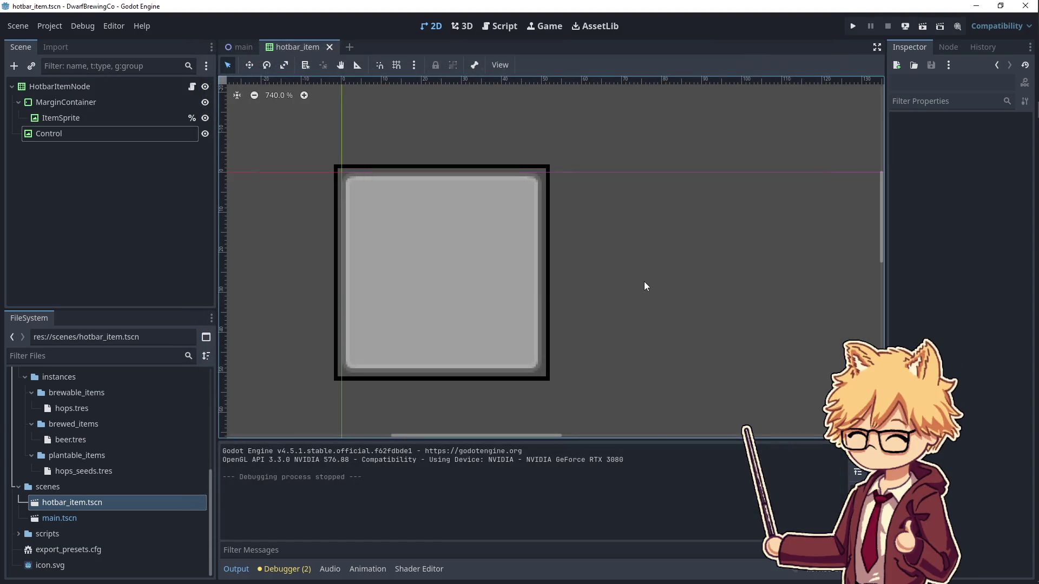
left_click(128, 90)
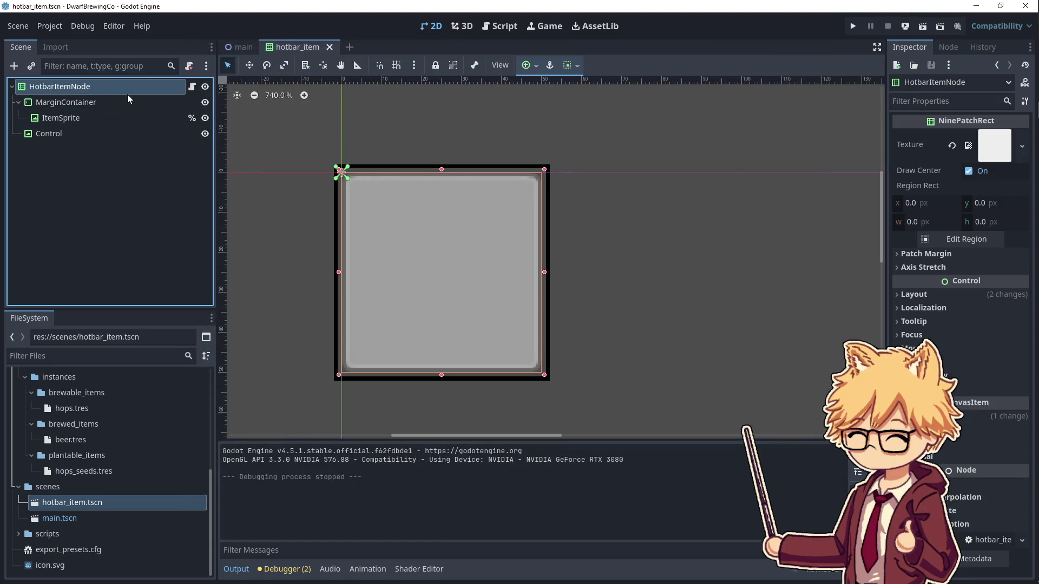
- Hide the highlight node, rename it ItemHighlight and save hotbar_item.tscn
left_click(104, 135)
left_click(205, 134)
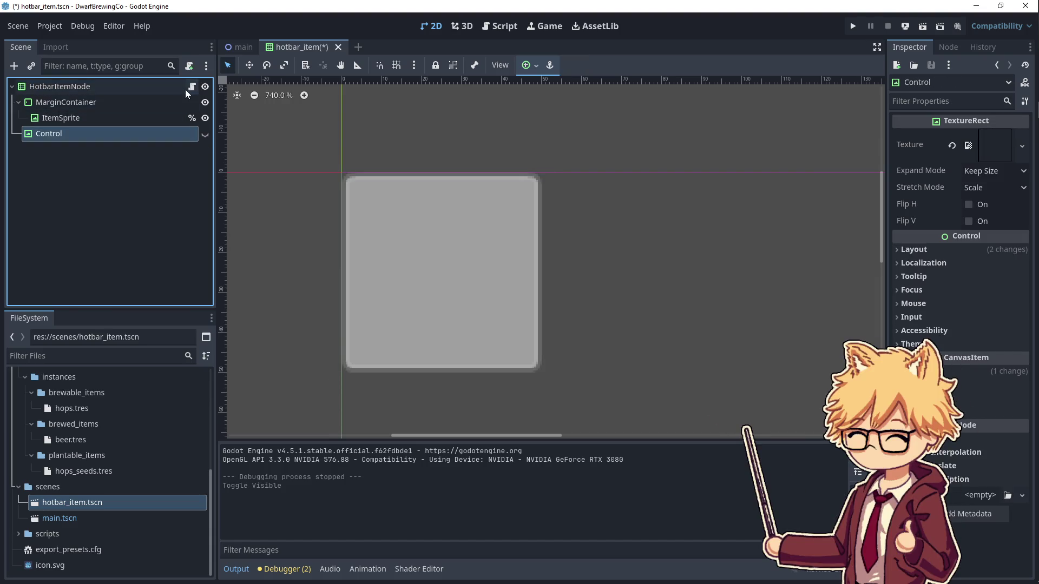
double_click(143, 137)
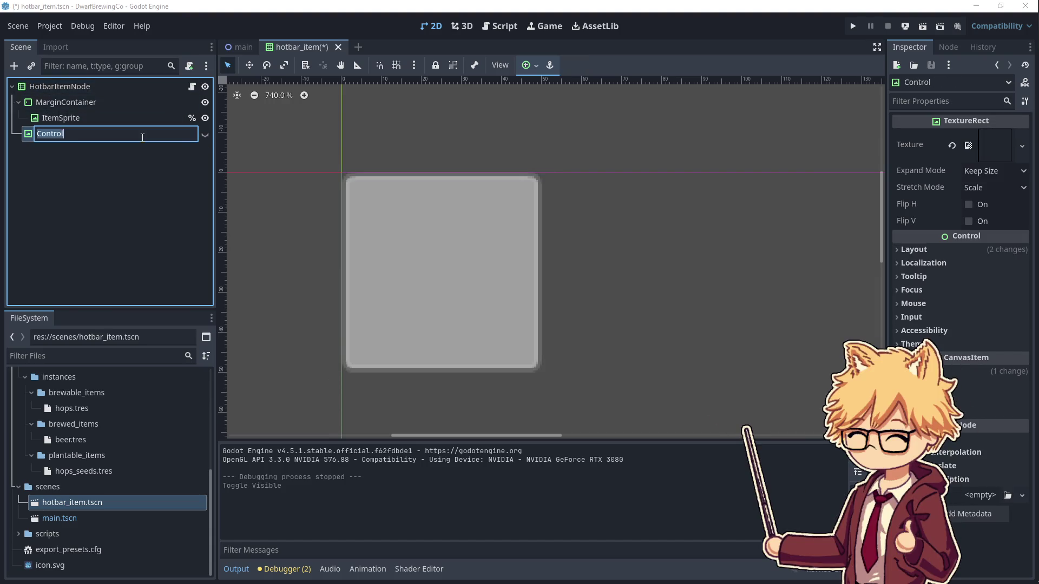
type("Is")
type("ct")
key("BackSpace")
key("BackSpace")
type("Highlight")
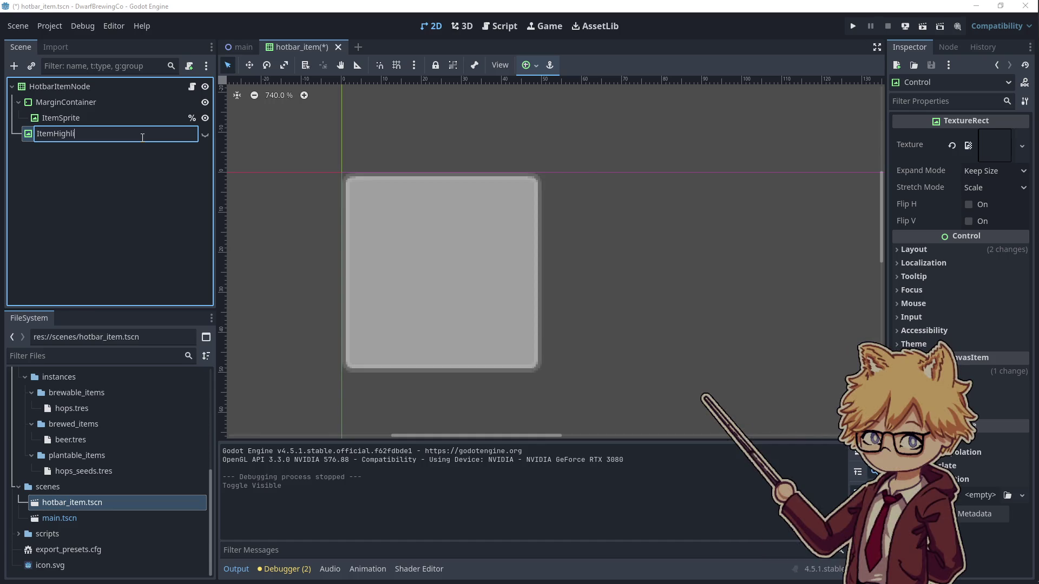
key("Return")
key("ctrl+s")
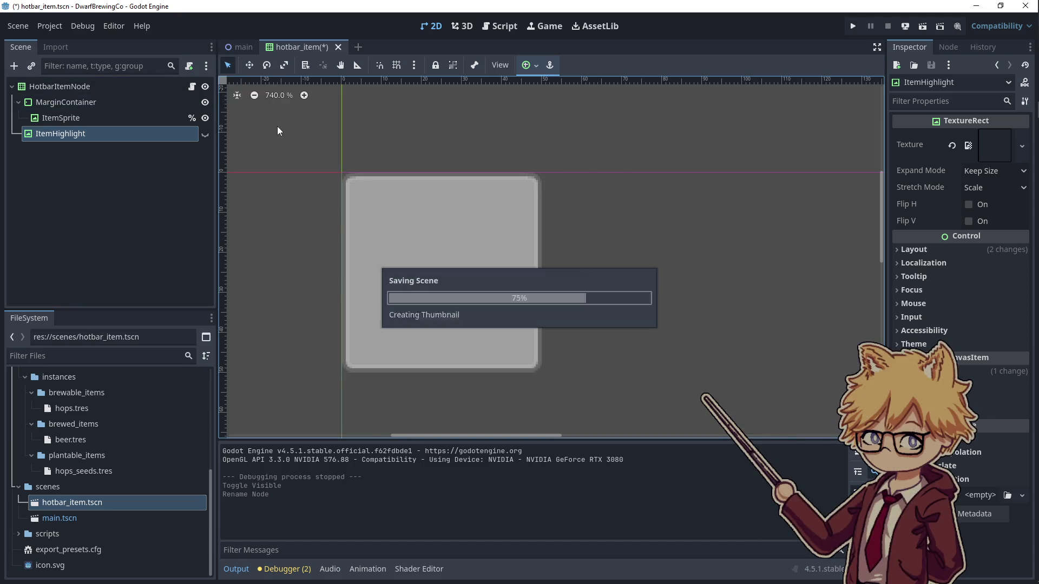
- Open the hotbar_item_node.gd script attached to HotbarItemNode
left_click(238, 47)
left_click(306, 47)
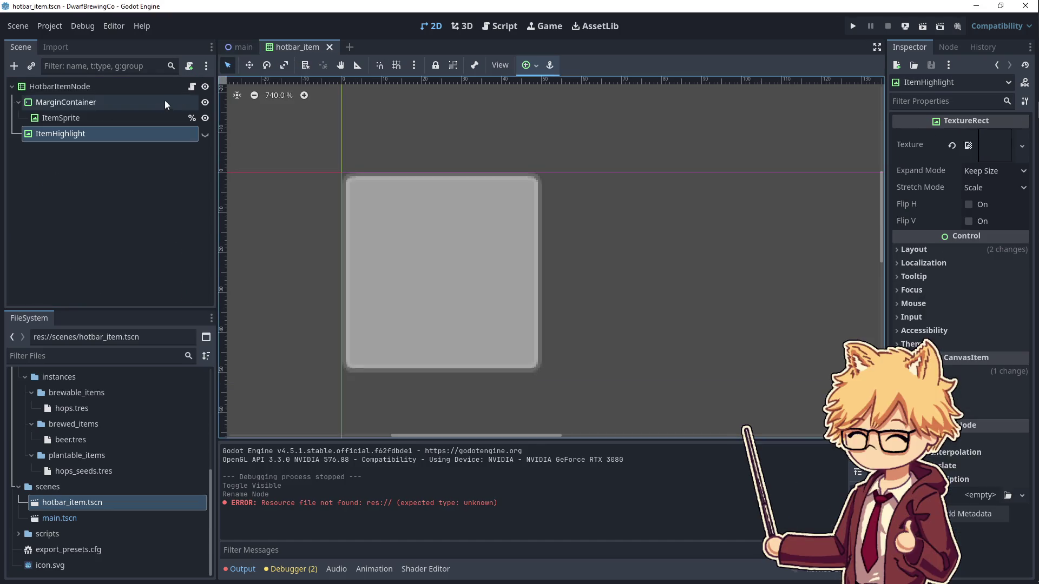
left_click(192, 87)
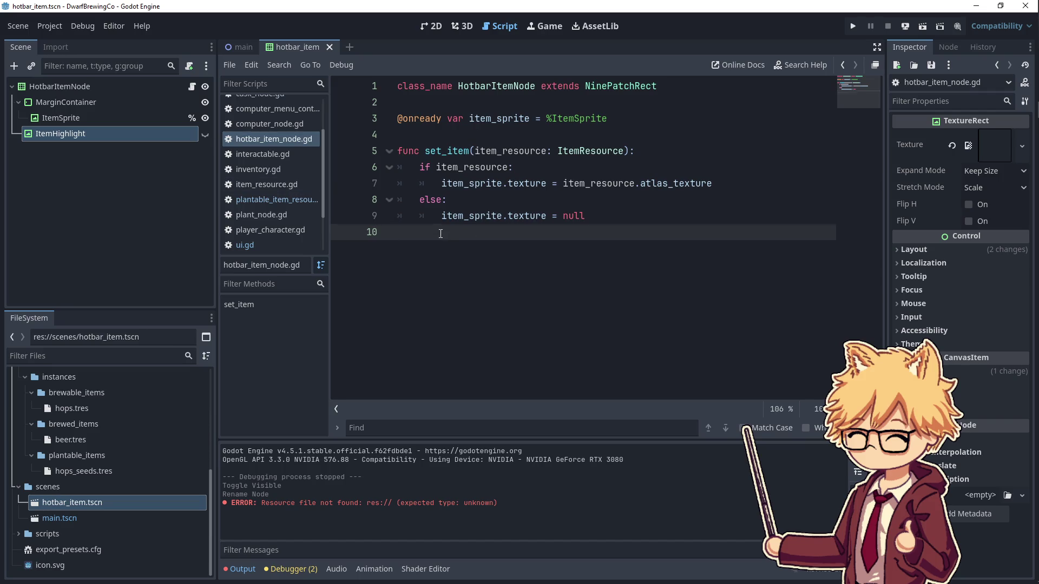
- Add an onready item_highlight reference and set_active() setting item_highlight.visible = true
key("Return")
type("func set_active():")
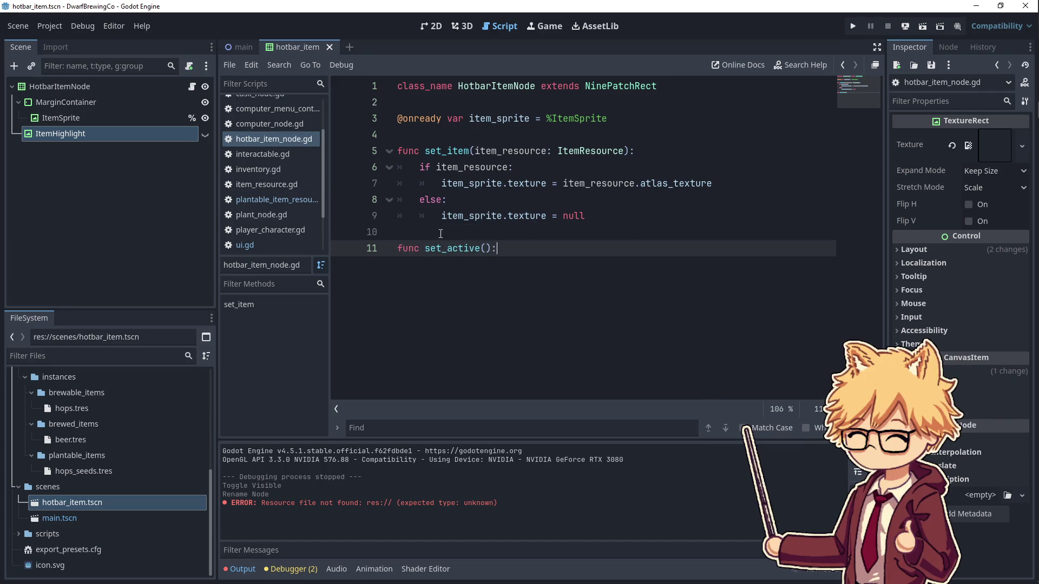
key("Return")
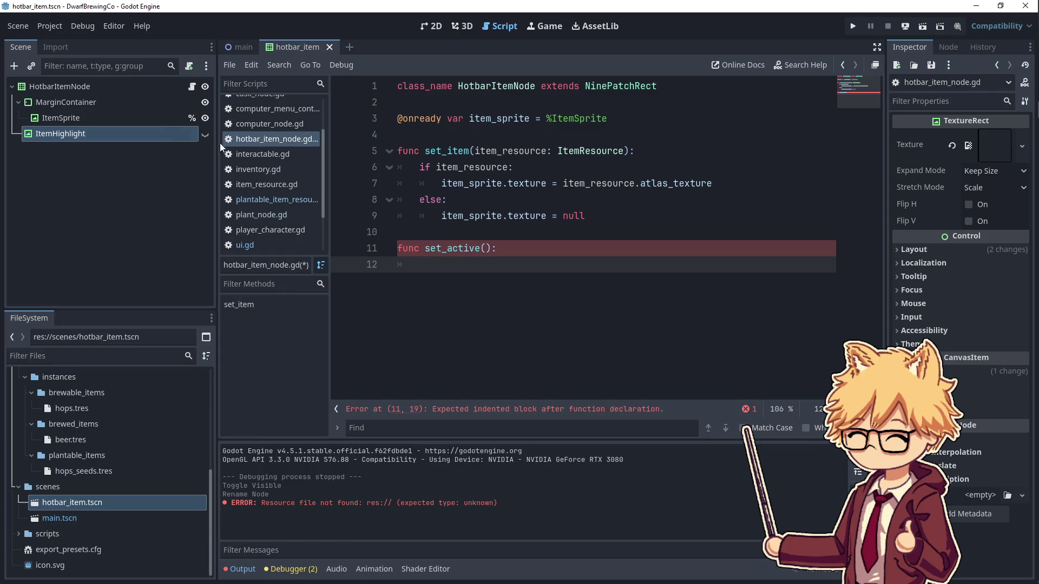
left_click_drag(61, 133, 411, 135)
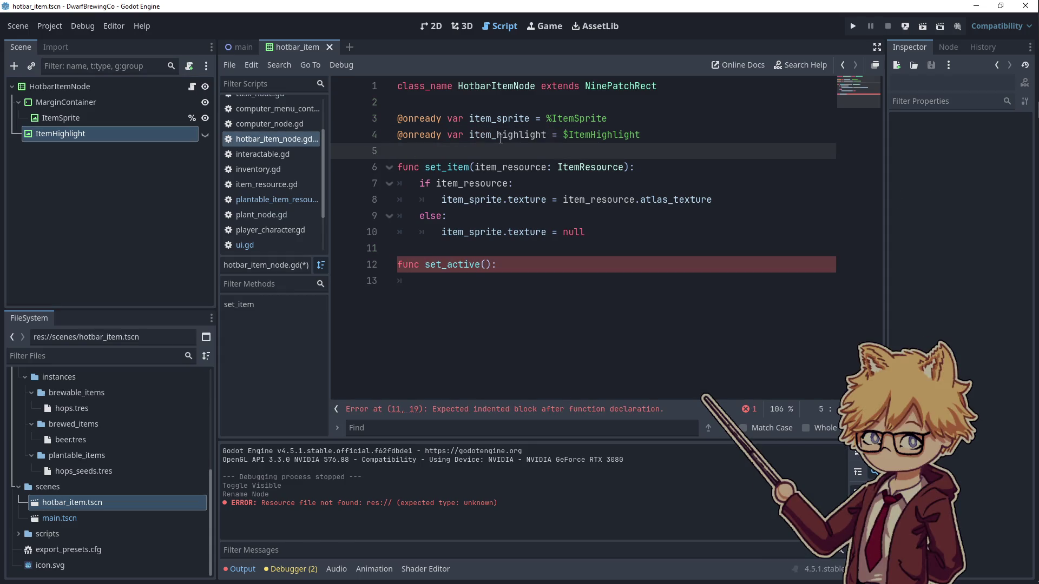
left_click(486, 280)
type("item_highlight.visible = true")
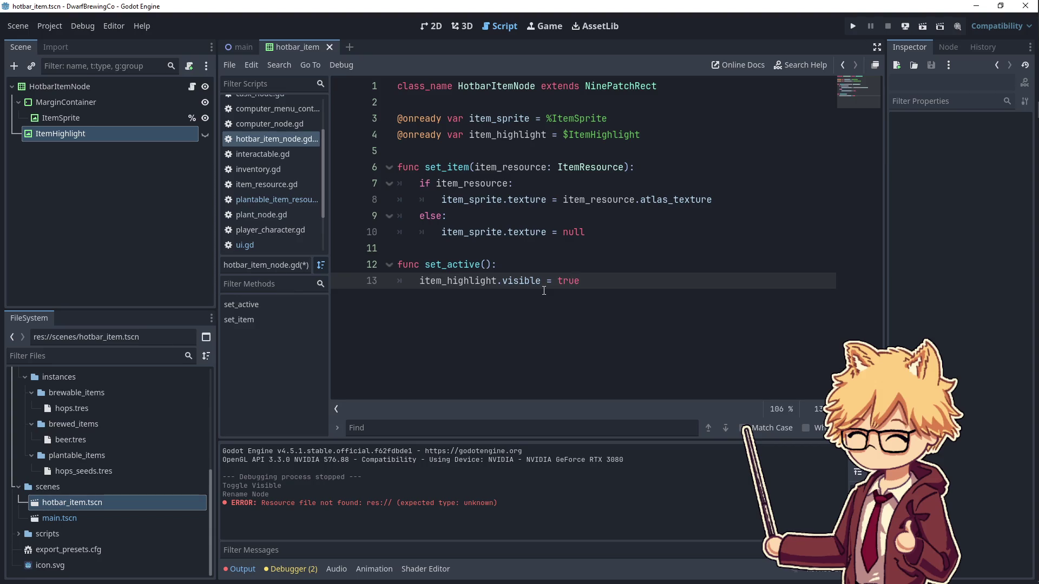
- Add set_inactive() setting item_highlight.visible = false and save the script
key("Return")
key("BackSpace")
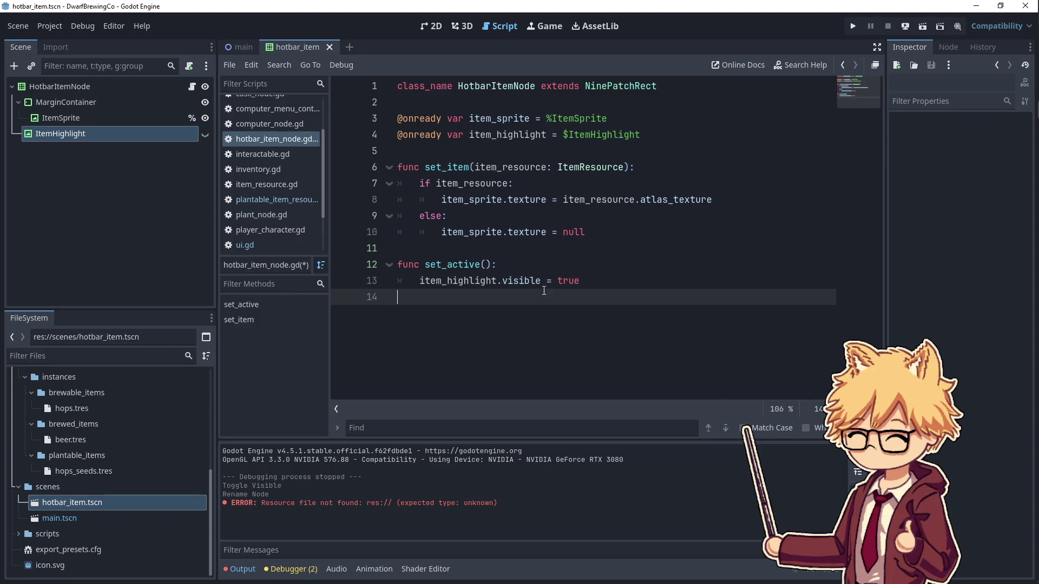
key("Return")
type("func set_ina")
type("ive():")
key("Return")
type("item")
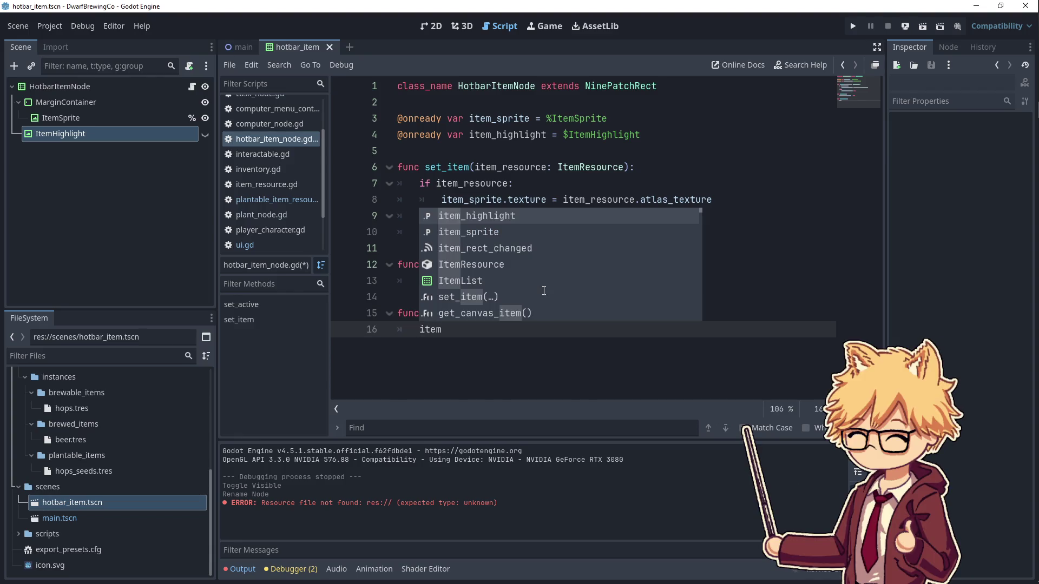
key("Return")
type(".visible = fal")
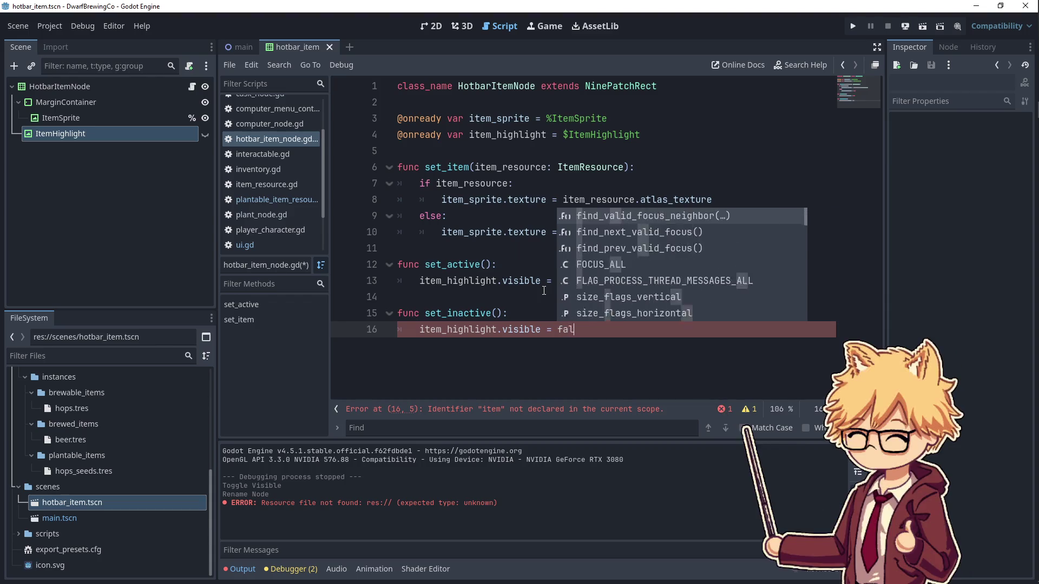
type("se")
left_click(544, 291)
key("ctrl+s")
- Return to the 2D editor with the main scene open
left_click(410, 150)
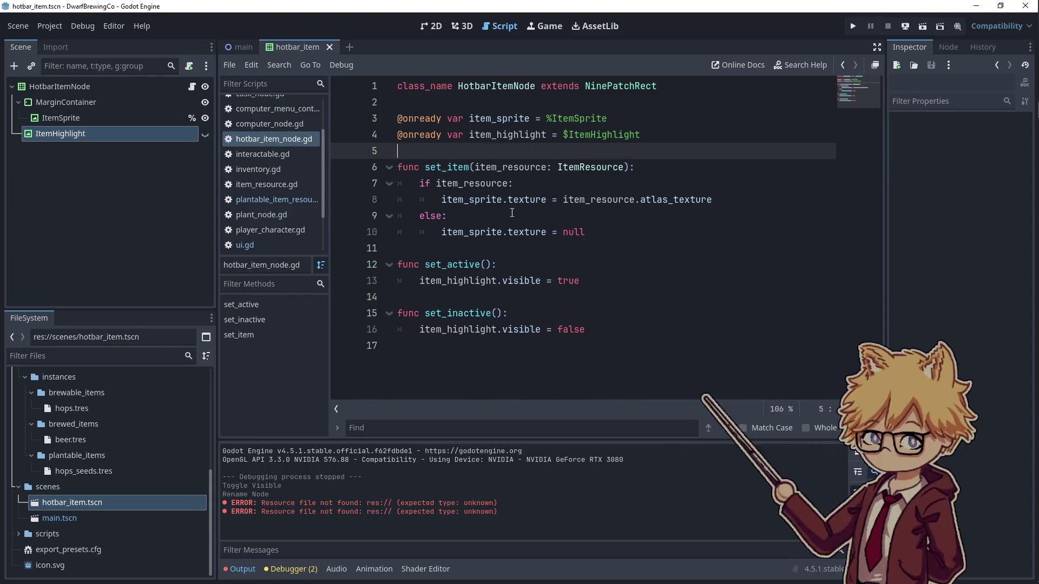
left_click(435, 26)
left_click(235, 47)
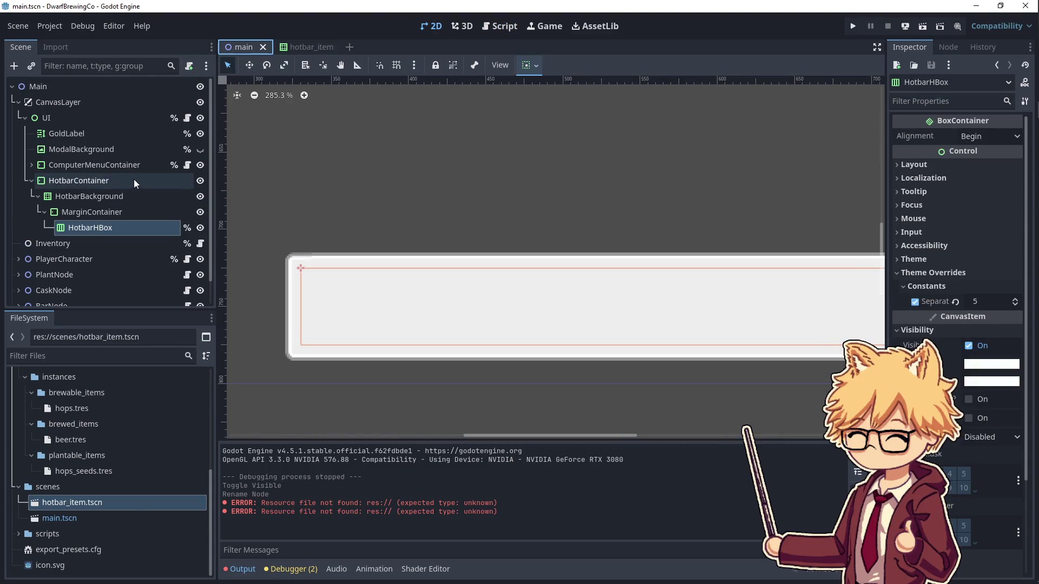
- Open inventory.gd from the Inventory node and look over its _setup_inventory call
left_click(187, 118)
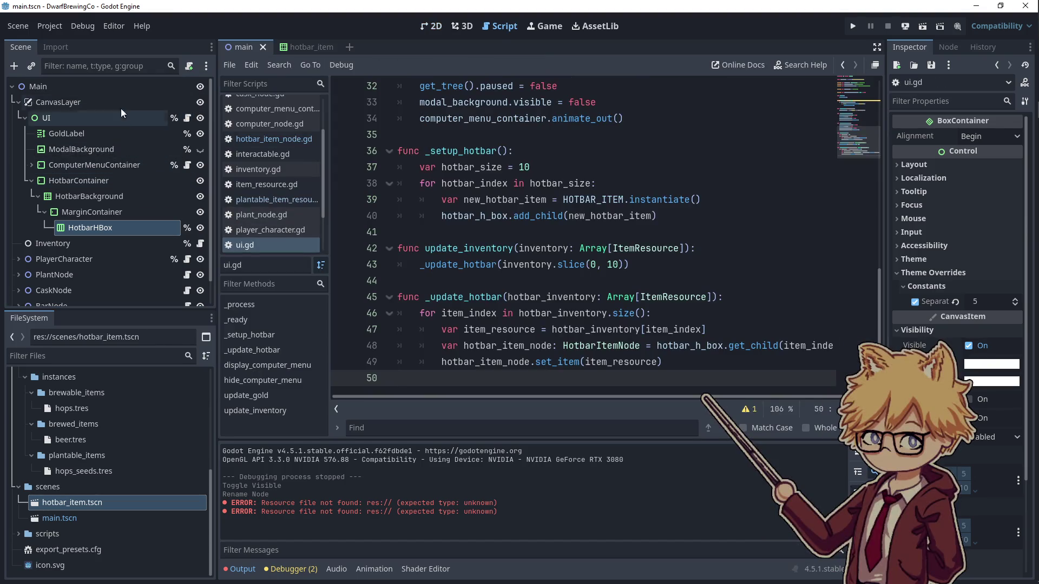
left_click(200, 243)
scroll(479, 315, "down", 3)
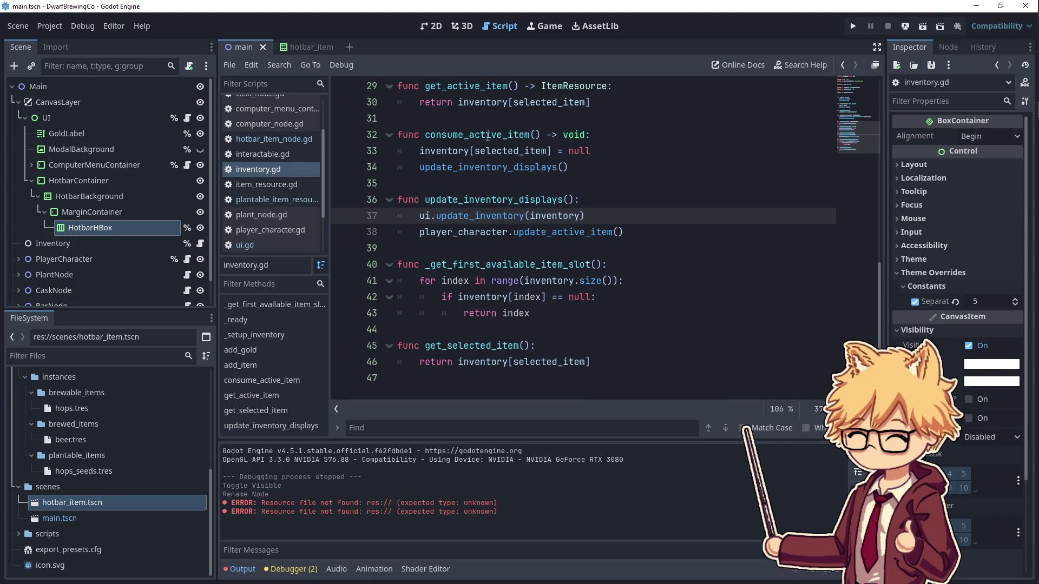
scroll(519, 179, "up", 9)
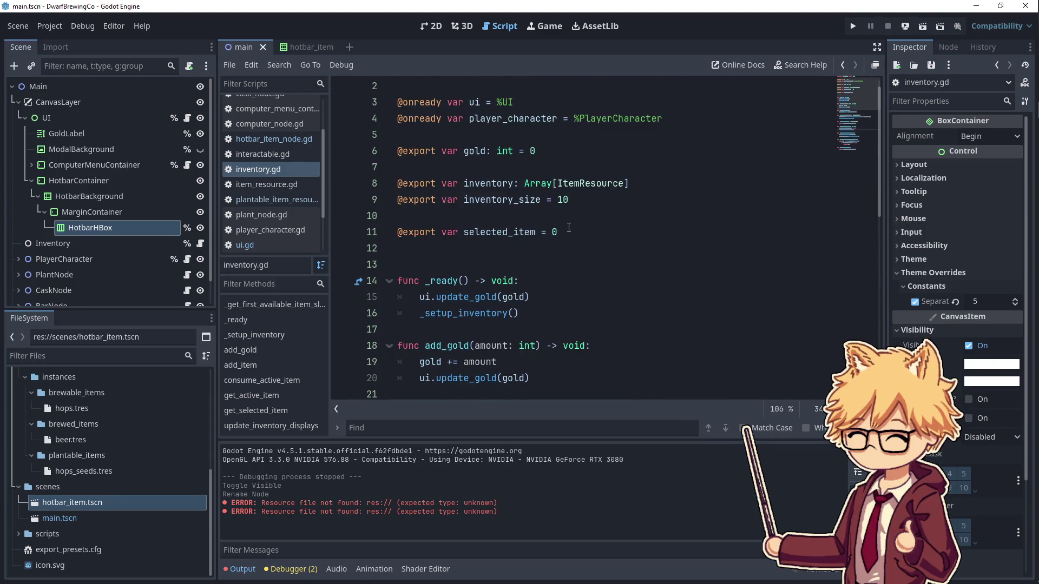
scroll(563, 233, "down", 2)
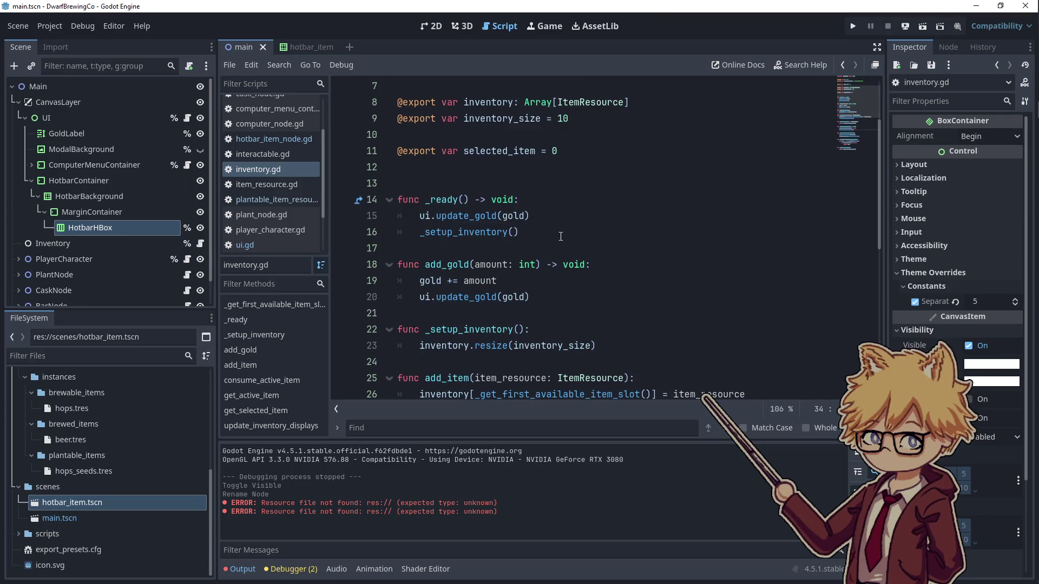
double_click(487, 231)
scroll(496, 185, "down", 4)
scroll(496, 185, "up", 1)
scroll(497, 184, "up", 2)
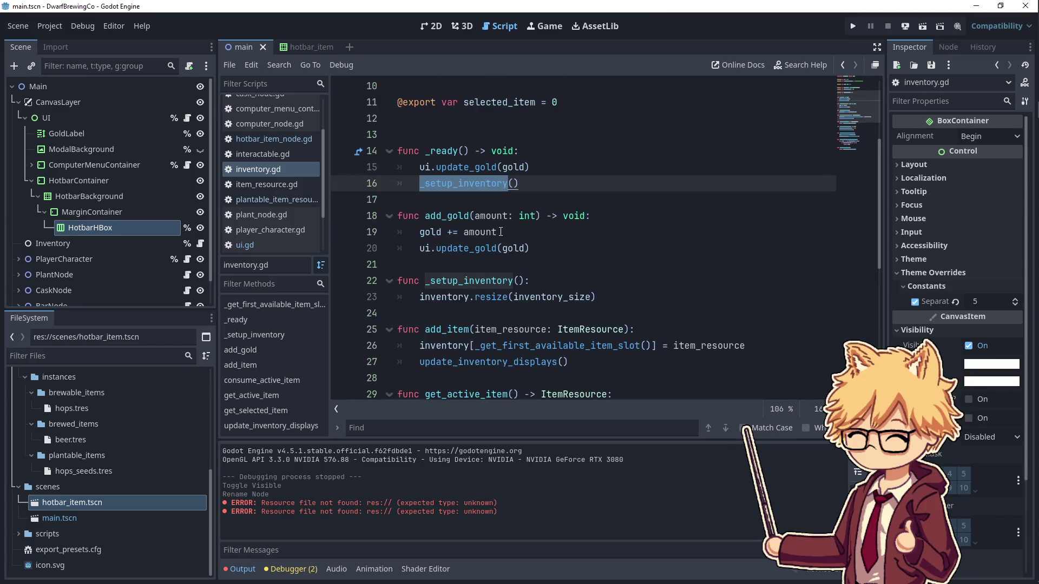
scroll(500, 231, "down", 6)
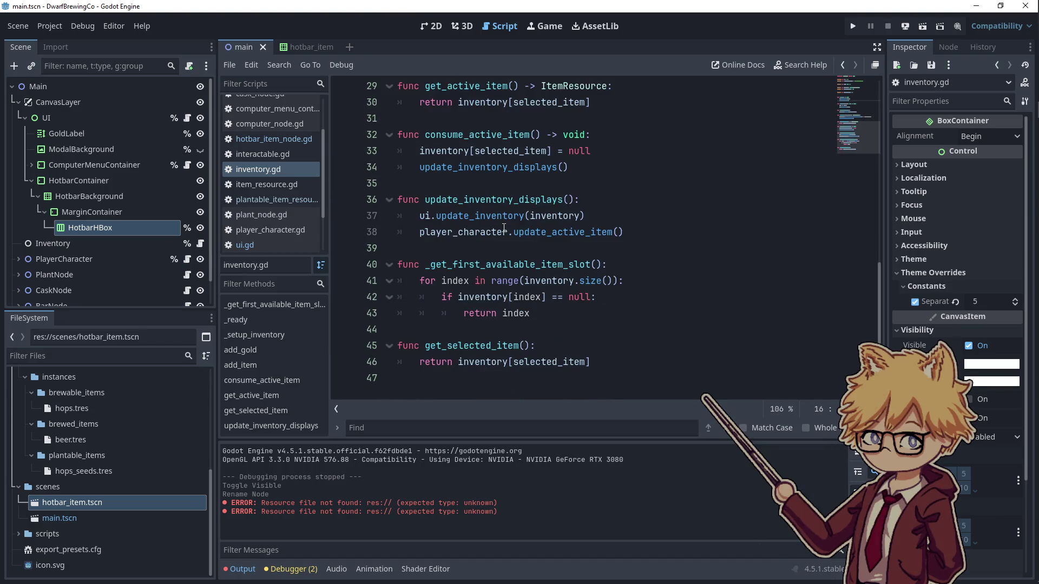
scroll(503, 227, "up", 9)
- Trace selected_item, update_inventory and inventory usages, ending at get_active_item
double_click(496, 248)
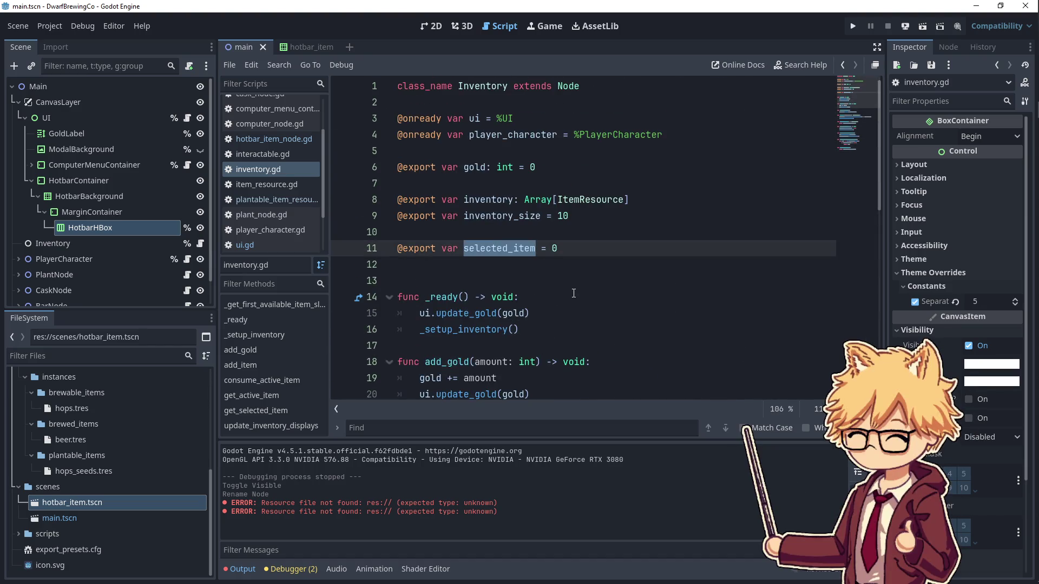
scroll(573, 293, "down", 2)
left_click(532, 231)
scroll(544, 268, "down", 7)
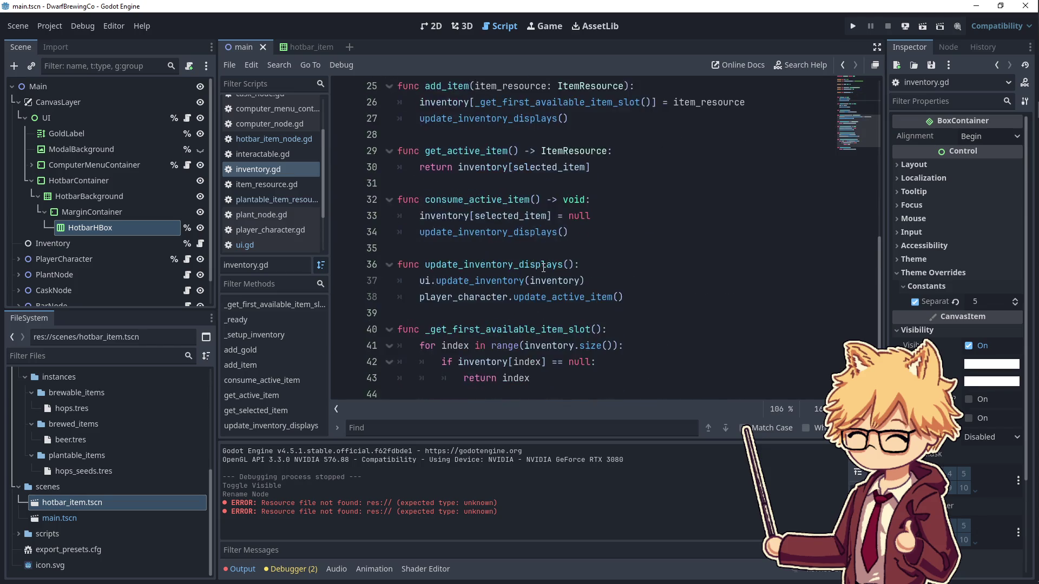
double_click(482, 217)
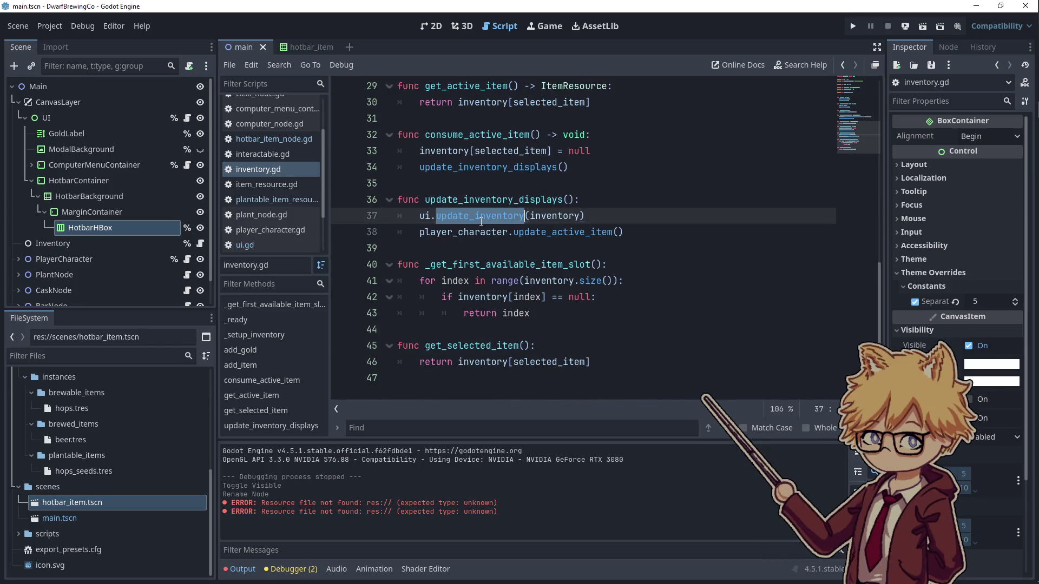
double_click(469, 151)
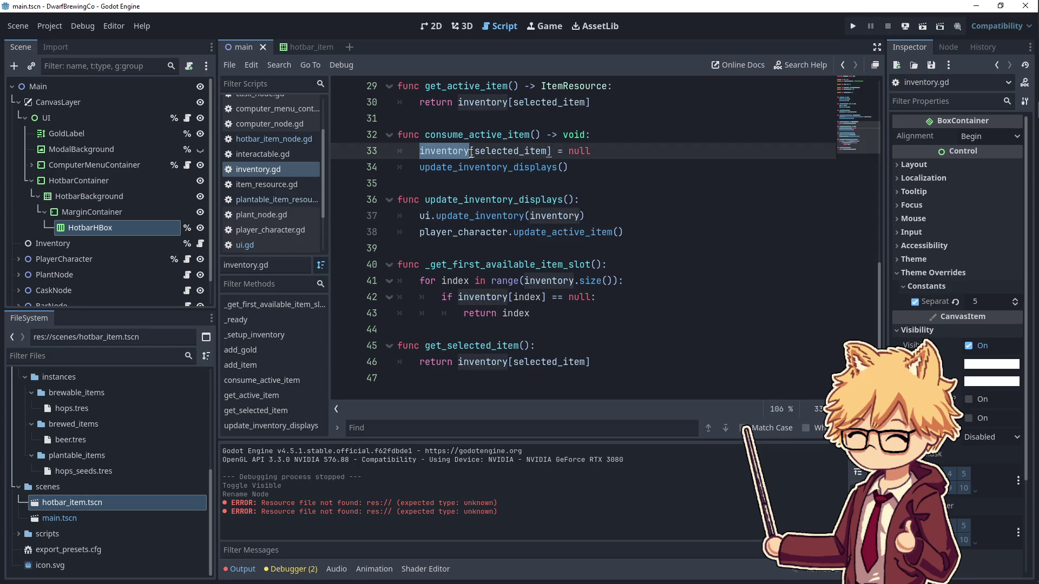
scroll(487, 163, "up", 2)
left_click(615, 189)
left_click(617, 205)
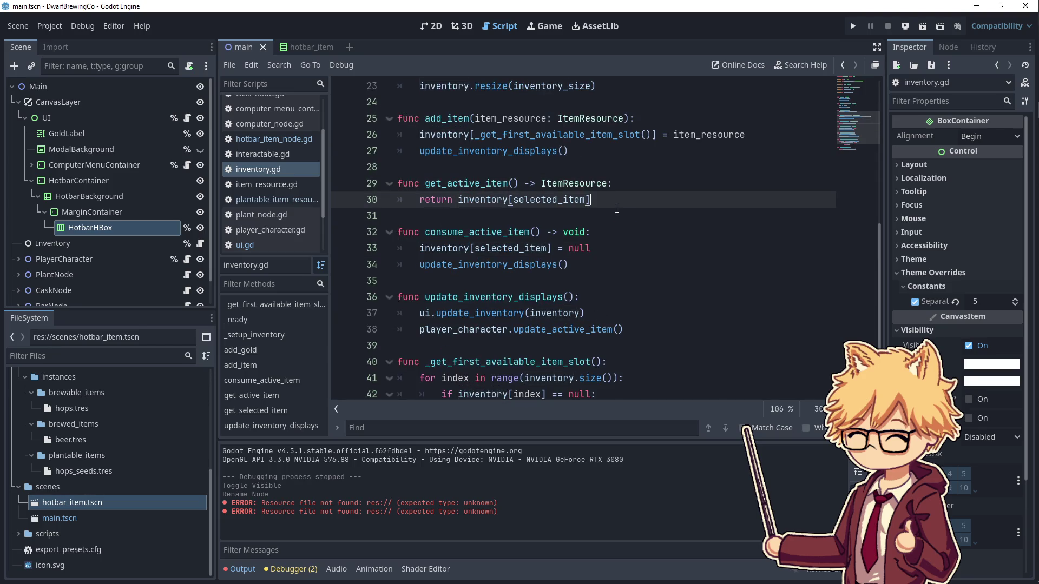
- Add func change_selected_item(): with an update_selected_item() call in its body
key("Return")
key("Return")
type("func change_selected_ite")
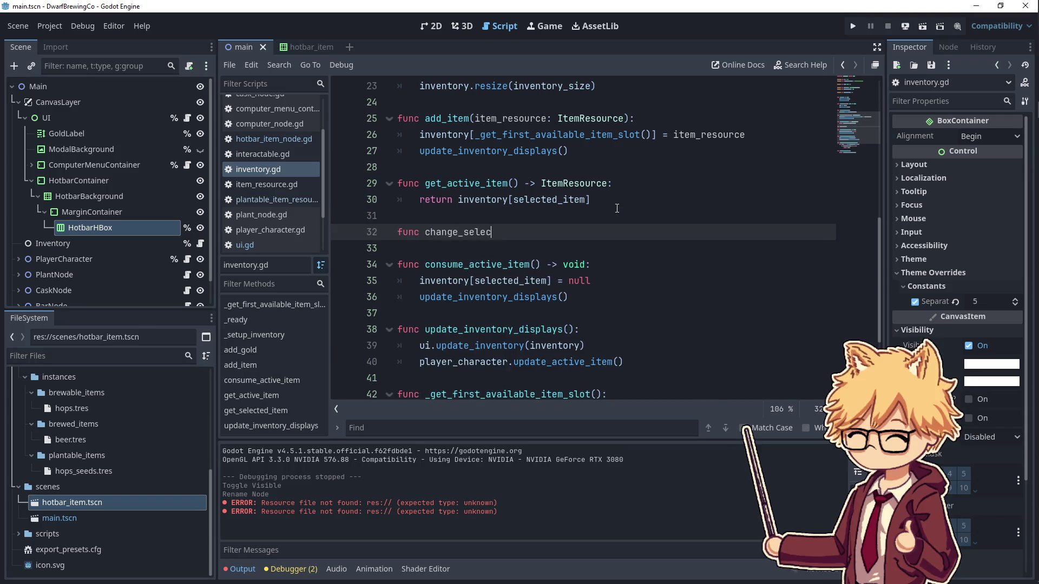
type("m():")
key("Return")
type("u")
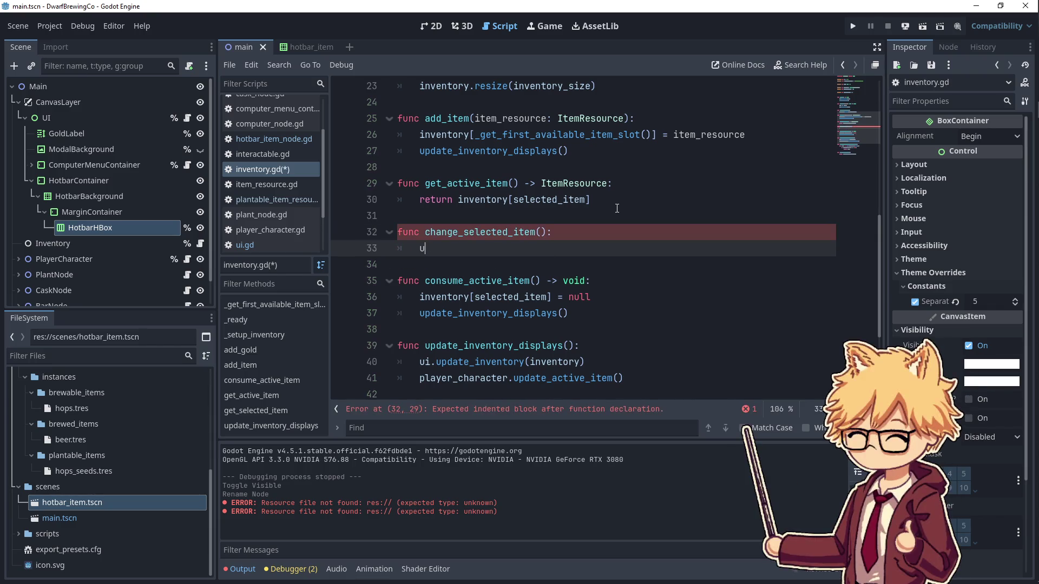
type("i.update_selec")
type("ted_item()")
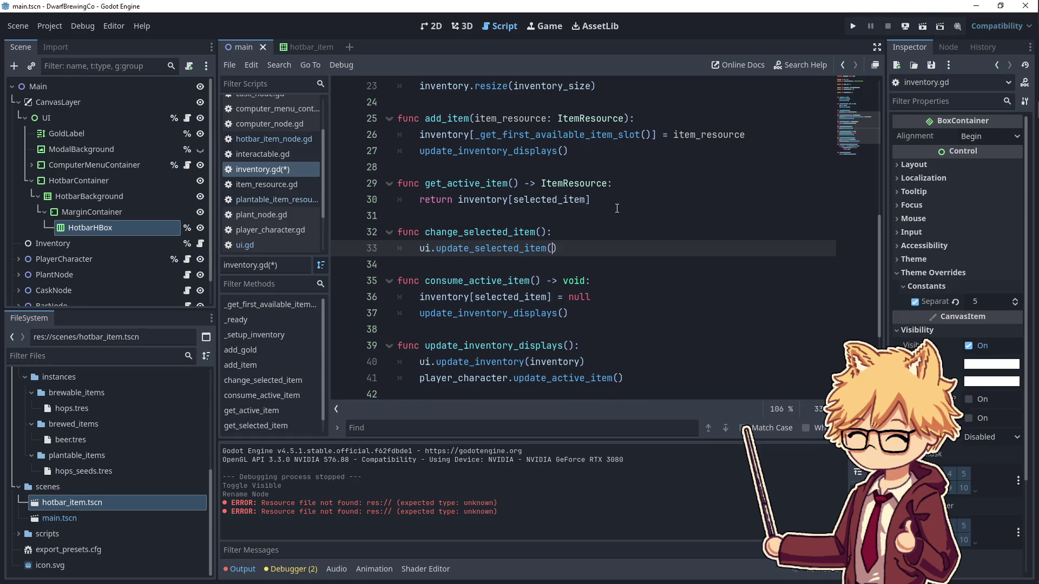
- Pass selected_item and new_selected_item as the update_selected_item arguments
scroll(617, 208, "up", 7)
double_click(501, 246)
key("ctrl+c")
scroll(541, 287, "down", 9)
scroll(541, 286, "down", 1)
scroll(563, 263, "up", 2)
left_click(550, 199)
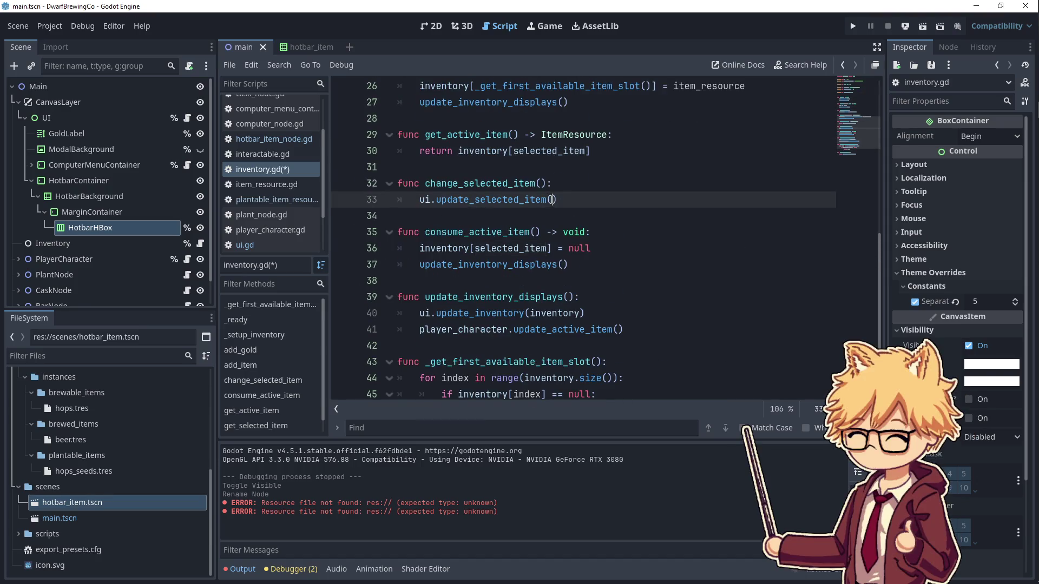
key("ctrl+v")
type("new_selected_i")
type("tem")
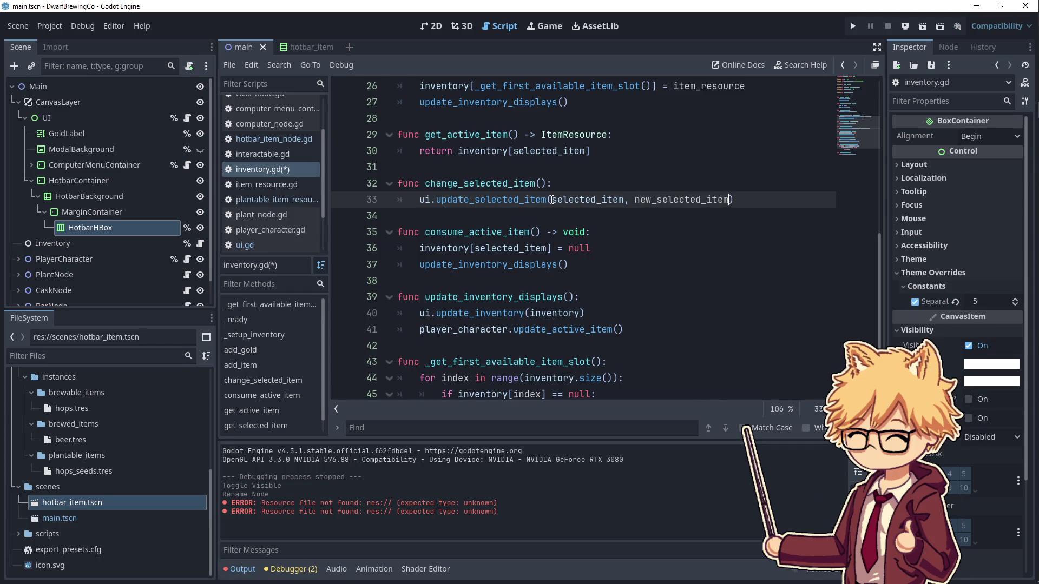
left_click(187, 117)
- Begin update_selected_item in ui.gd with int parameters old_selected_item_index and new_selected_item
left_click(459, 382)
type("func update_selected_item()")
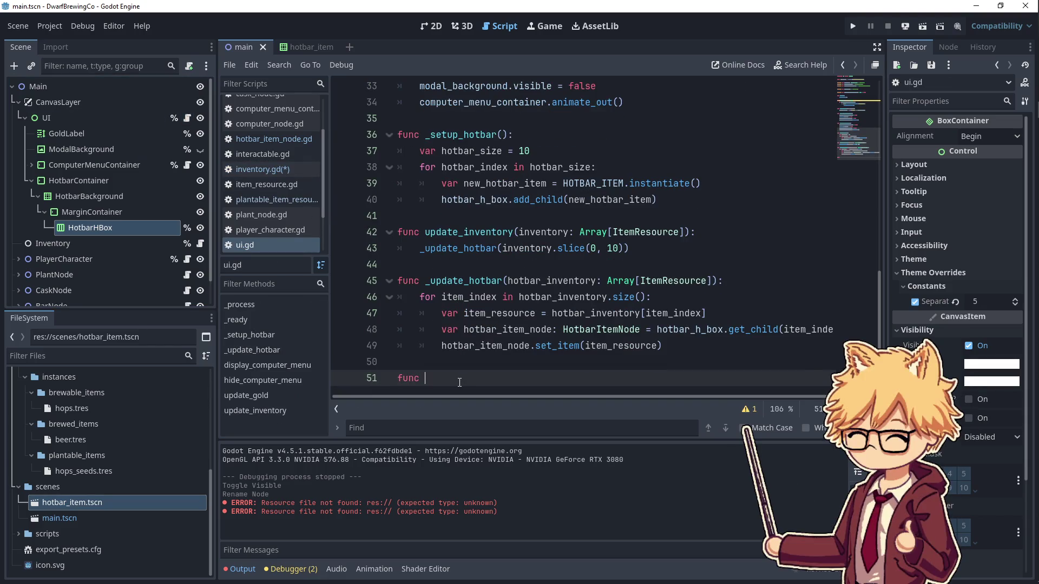
type("old_selected_item")
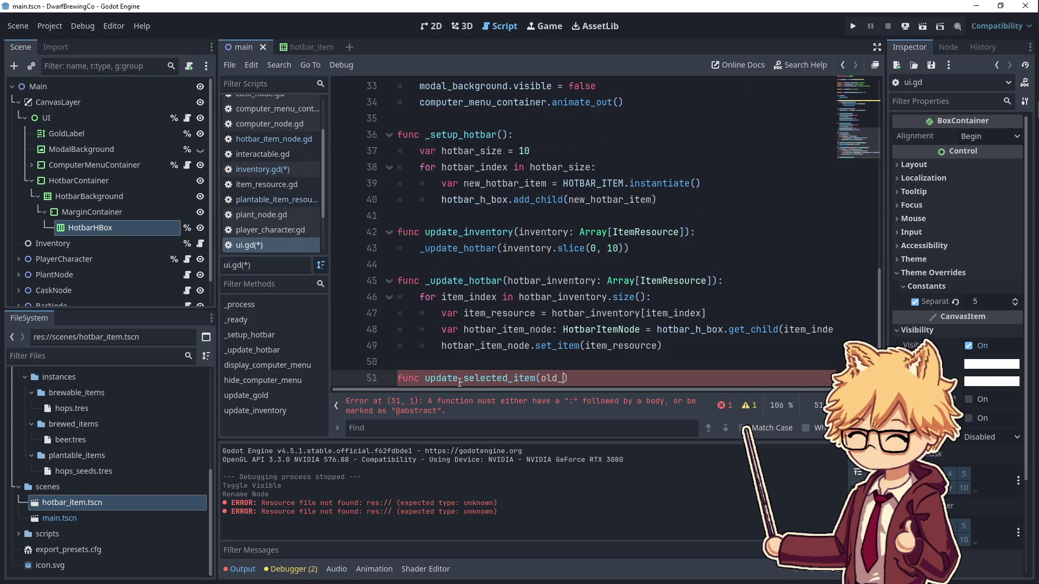
type(", new_selected_")
type("item: ")
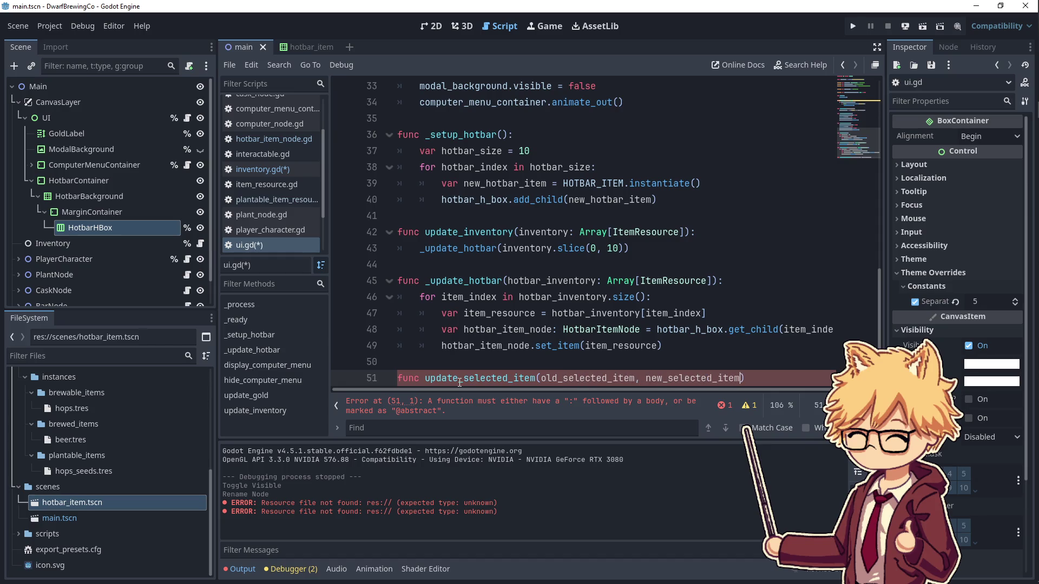
type("nt")
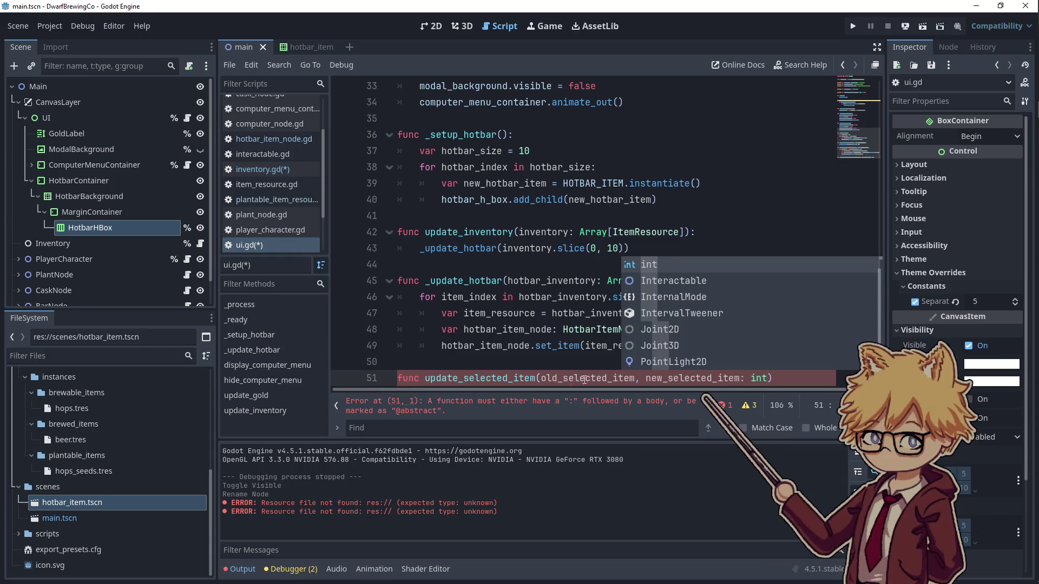
left_click(634, 377)
type(": int")
left_click(637, 378)
type("_index")
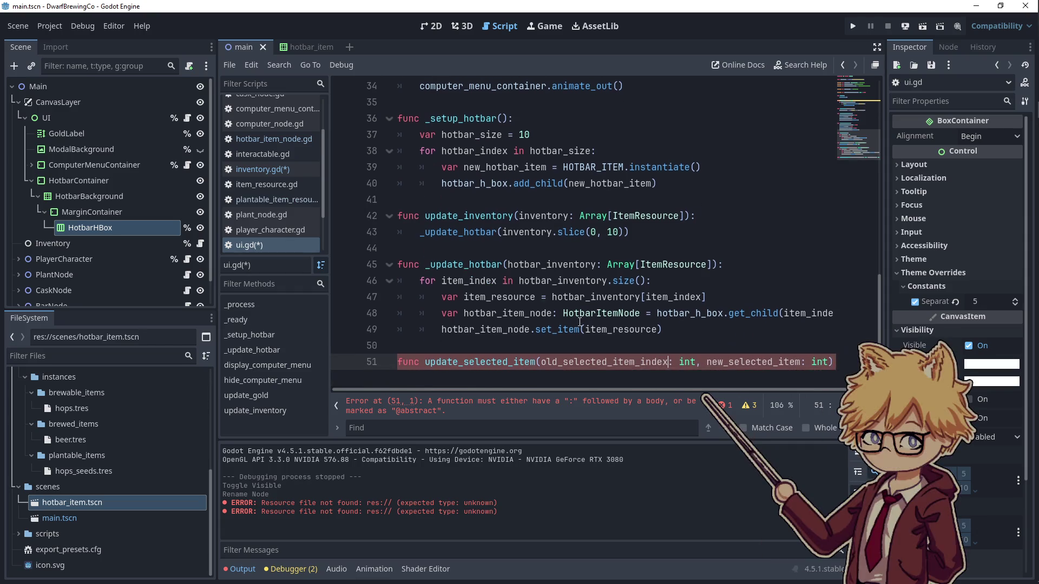
- Put each parameter on its own line, rename the second new_selected_item_index, and return void
left_click(541, 361)
key("Return")
left_click(582, 361)
key("Return")
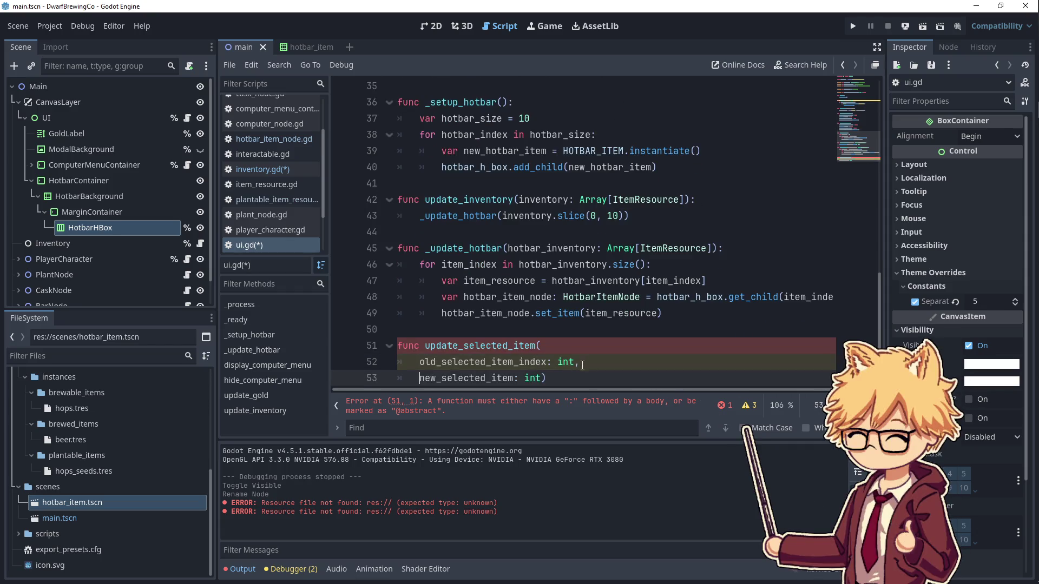
type("_index")
left_click(572, 377)
key("Return")
key("BackSpace")
type("-> vo")
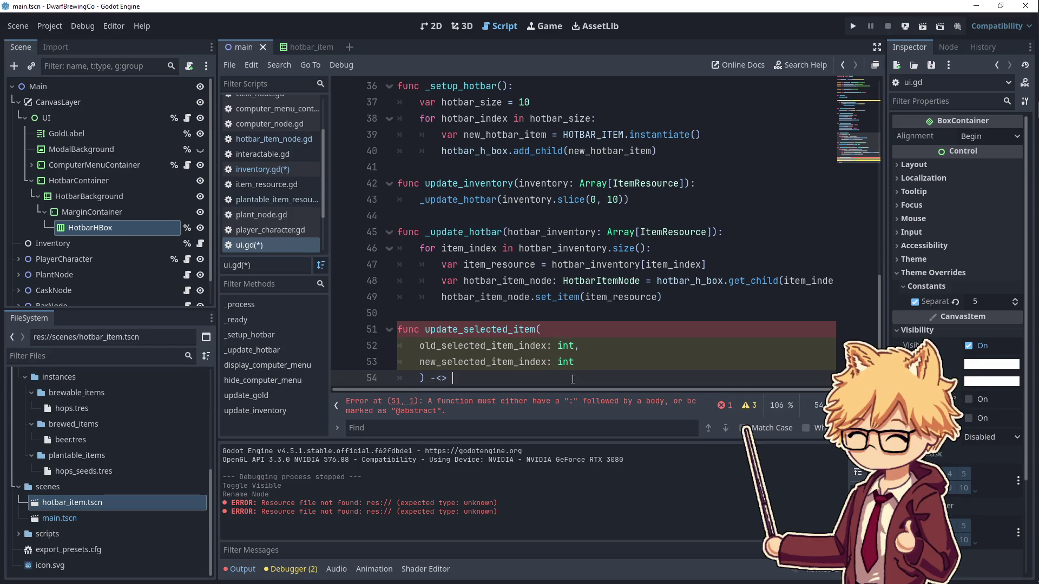
type("id")
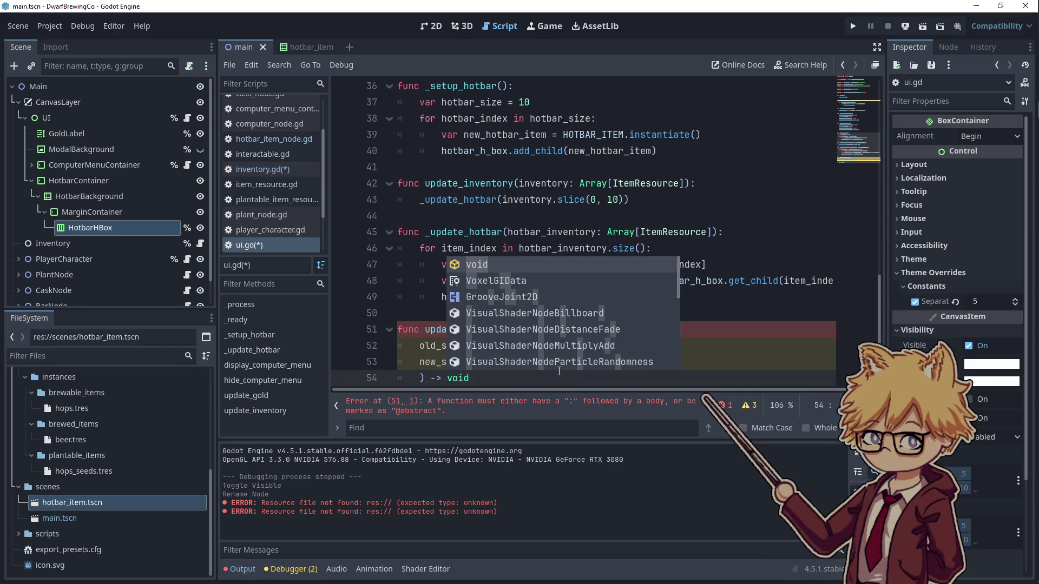
key("Return")
type(":")
left_click_drag(606, 359, 541, 345)
key("Tab")
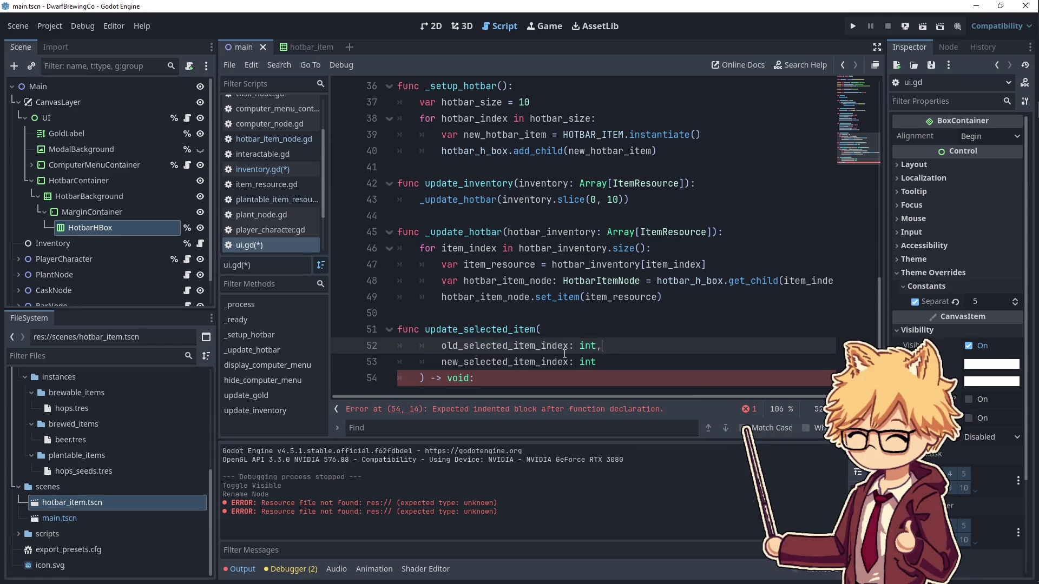
- Add hotbar_h_box.get_child(old_selected_item_index).set_inactive(), checking the method name in hotbar_item's script
left_click(519, 376)
key("Return")
type("p")
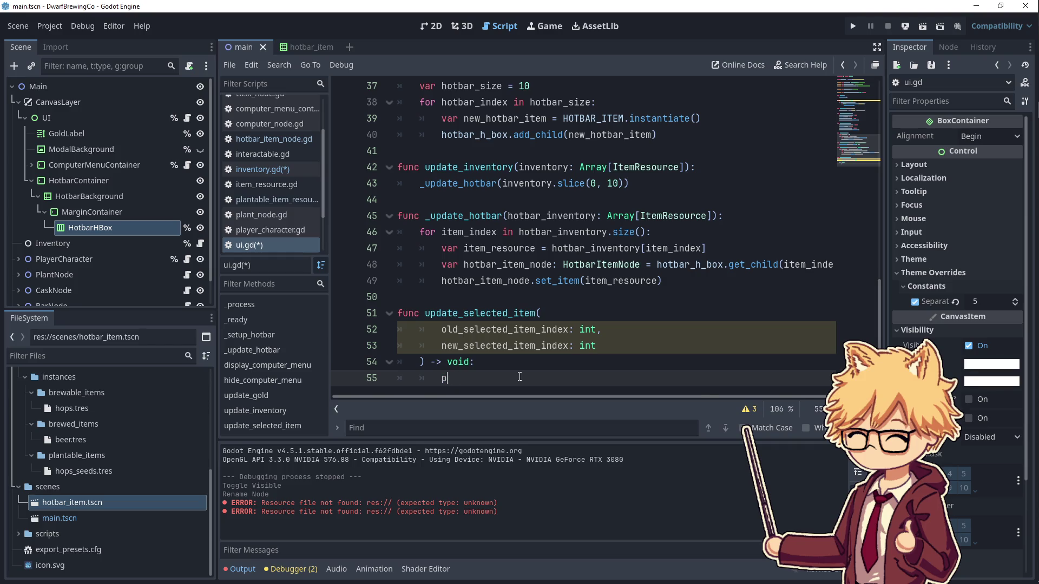
type("asshot")
key("Return")
key("BackSpace")
key("BackSpace")
key("BackSpace")
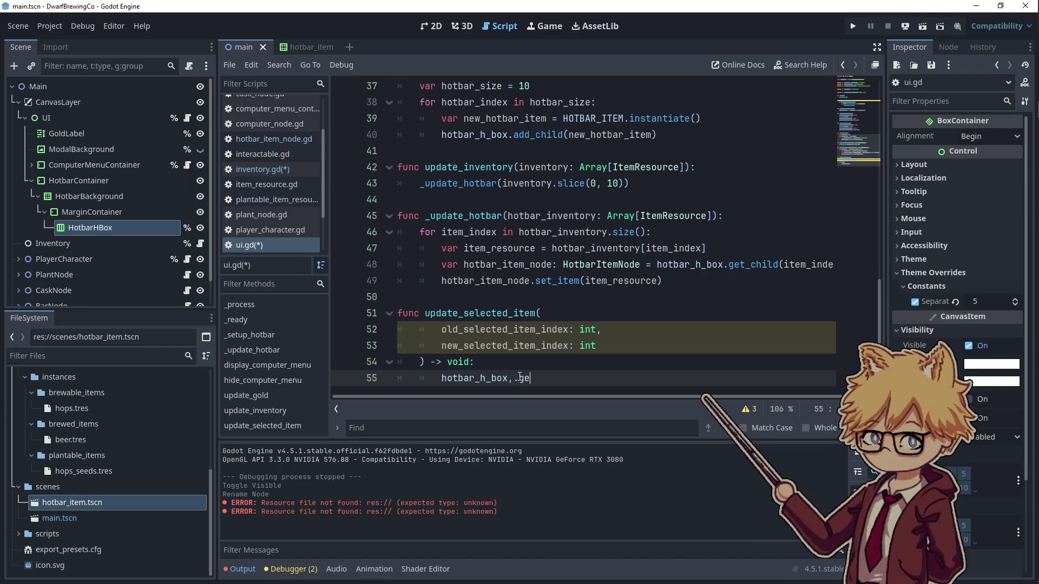
type("et")
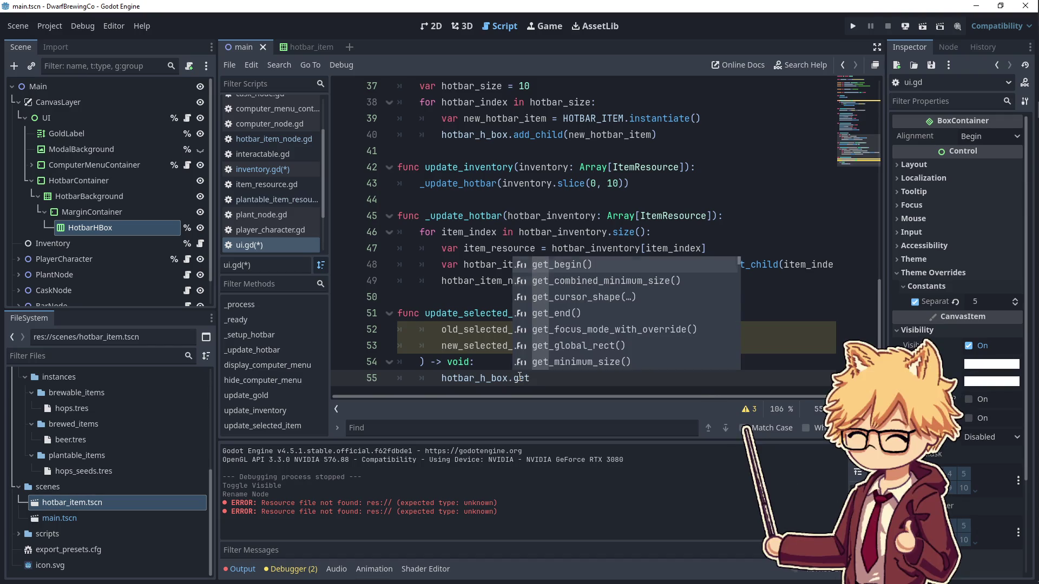
type("_child")
key("Return")
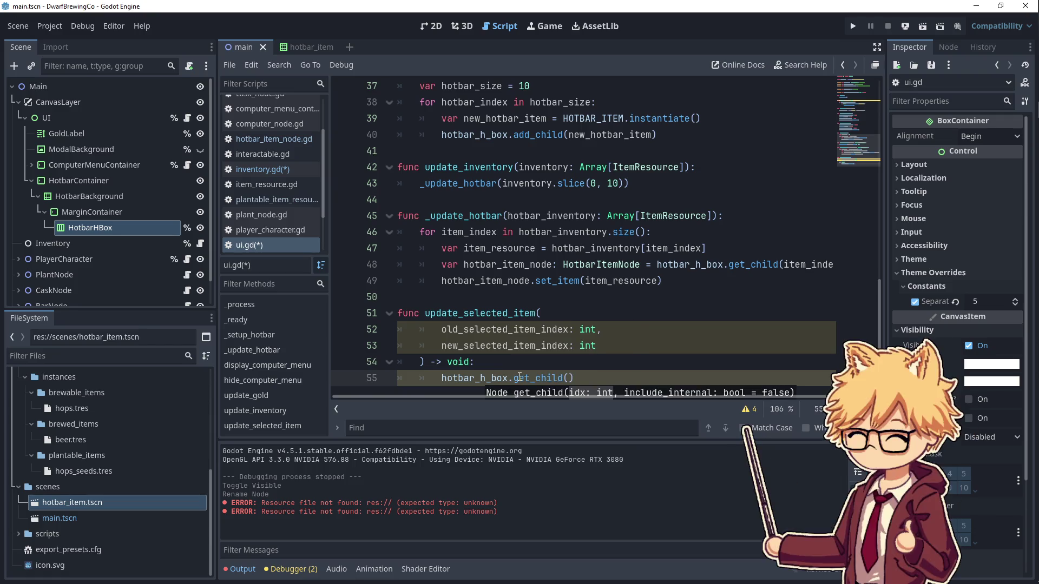
type("old")
key("Return")
type(").set_inactive(")
left_click(303, 47)
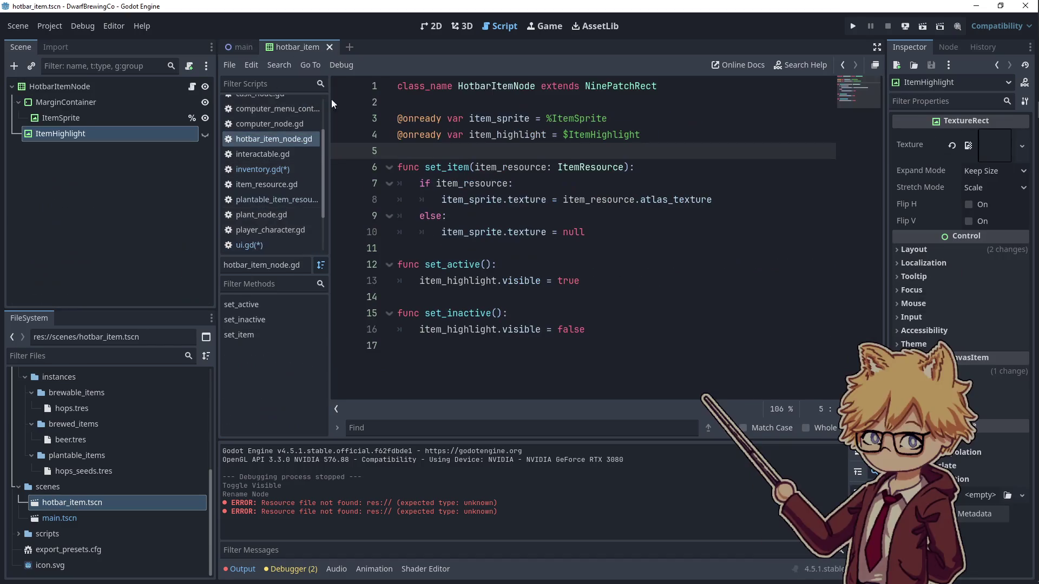
double_click(464, 314)
left_click(242, 47)
- Add hotbar_h_box.get_child(new_selected_item_index).set_active() below it and save the scripts
left_click(827, 384)
key("Return")
type("hotbar")
key("Return")
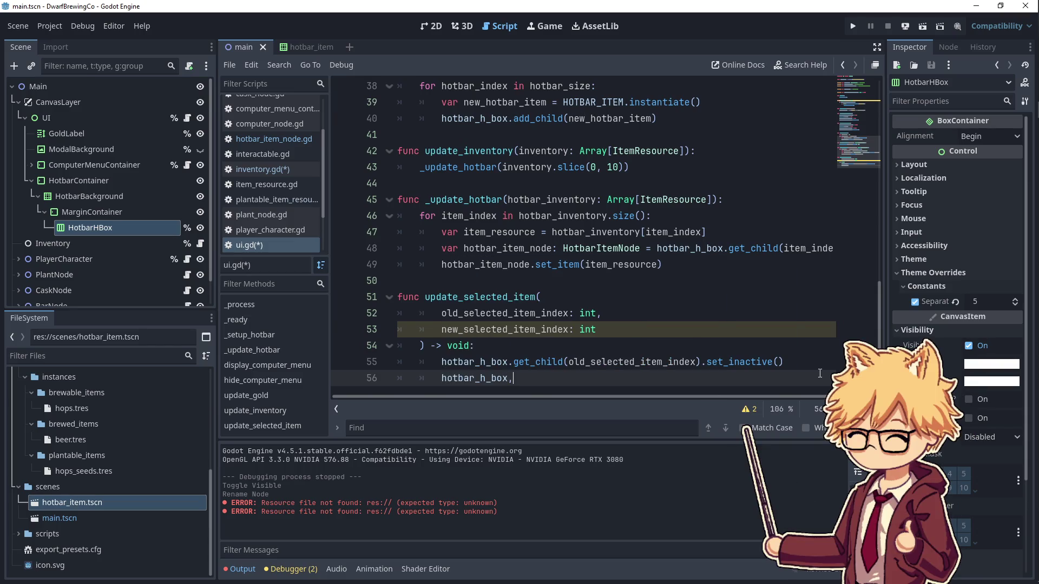
type("get_chil")
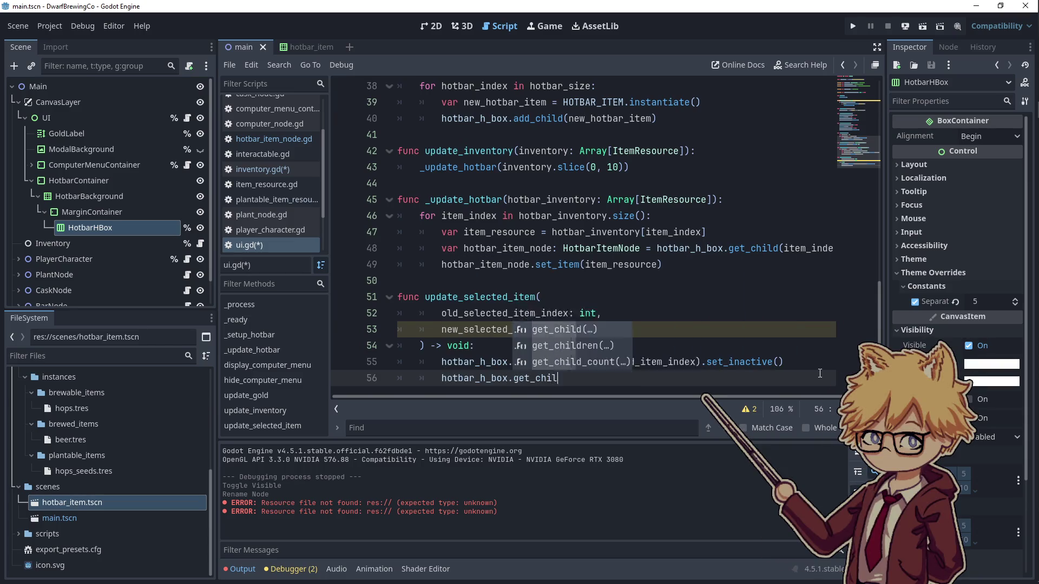
key("Return")
type("new")
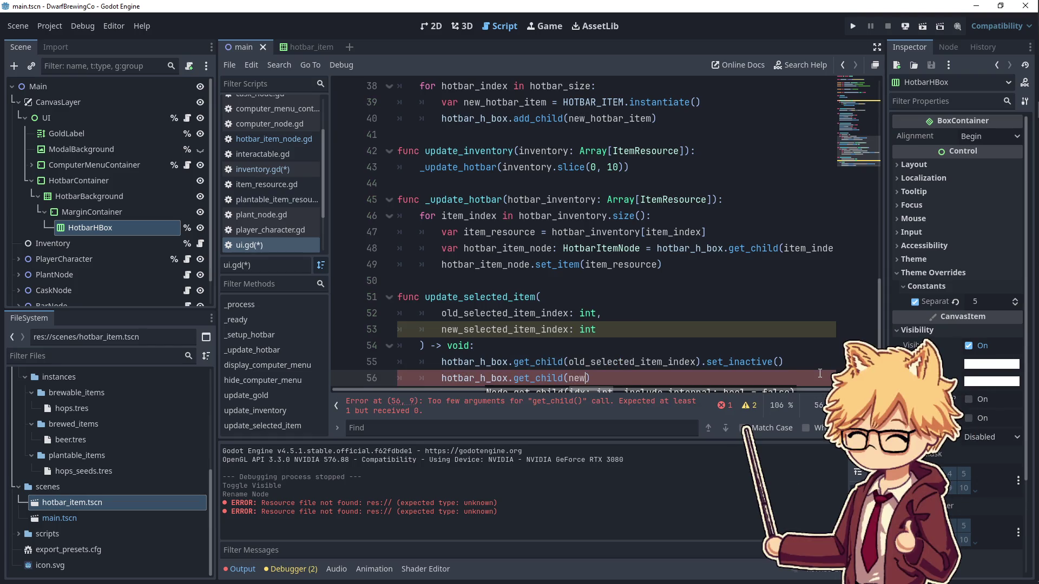
key("Return")
key("Right")
type(".se")
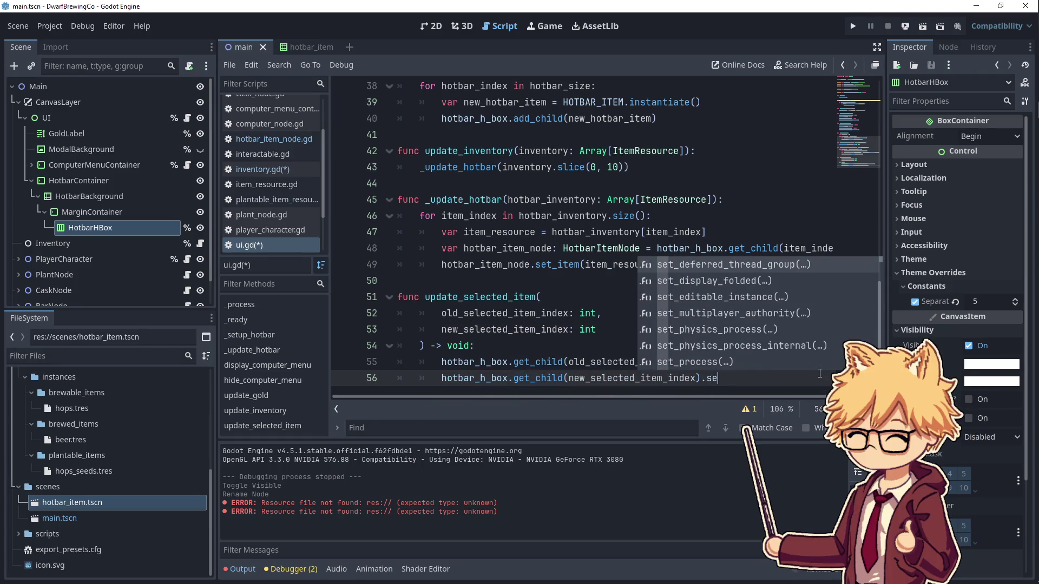
type("t_acti")
key("Return")
key("ctrl+s")
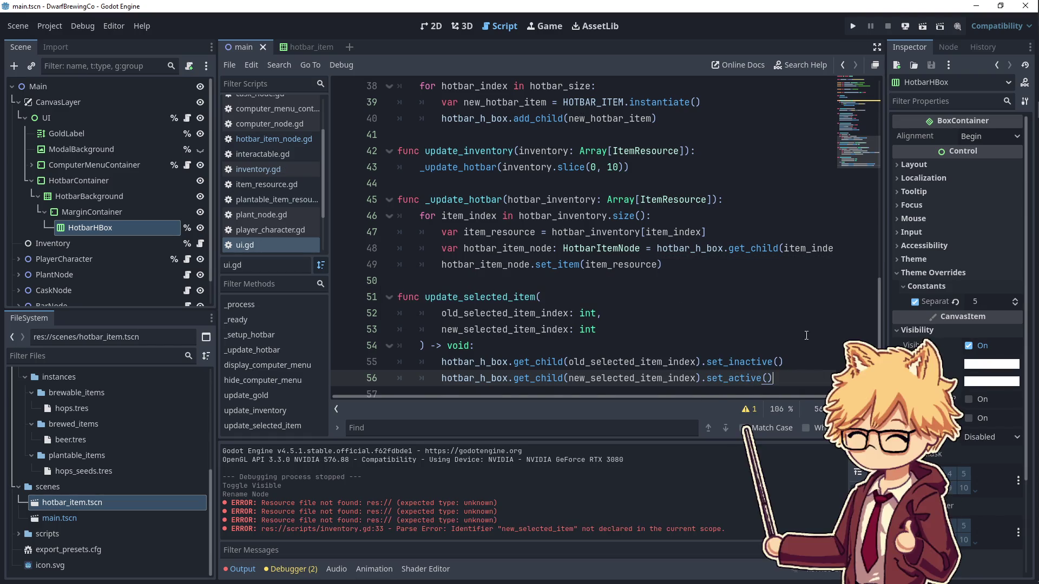
key("Up")
key("Up")
scroll(623, 320, "up", 9)
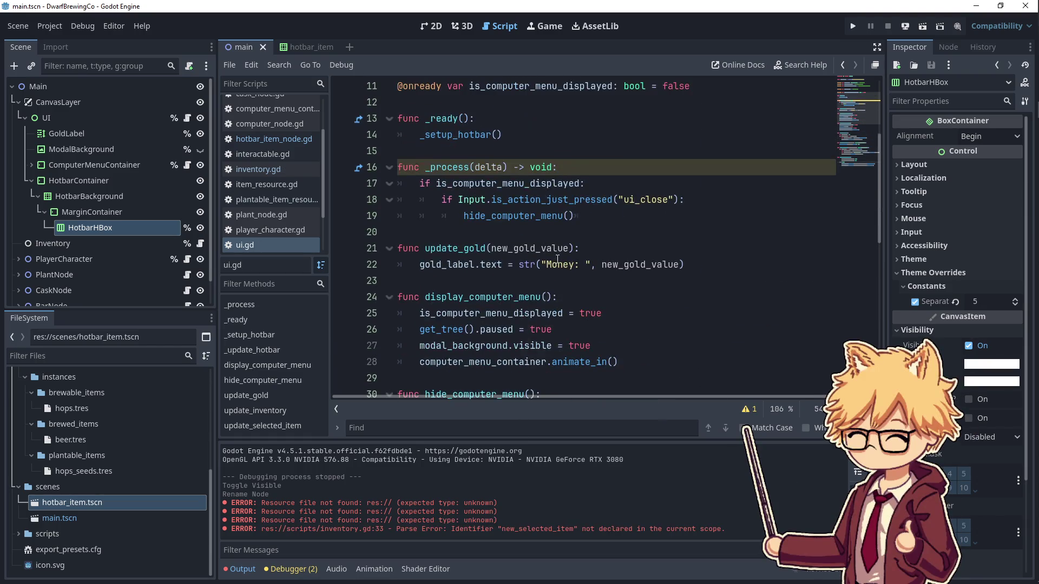
- After the add_child line in _setup_hotbar, add hotbar_h_box.get_child(1) with a set_active call
scroll(557, 260, "down", 4)
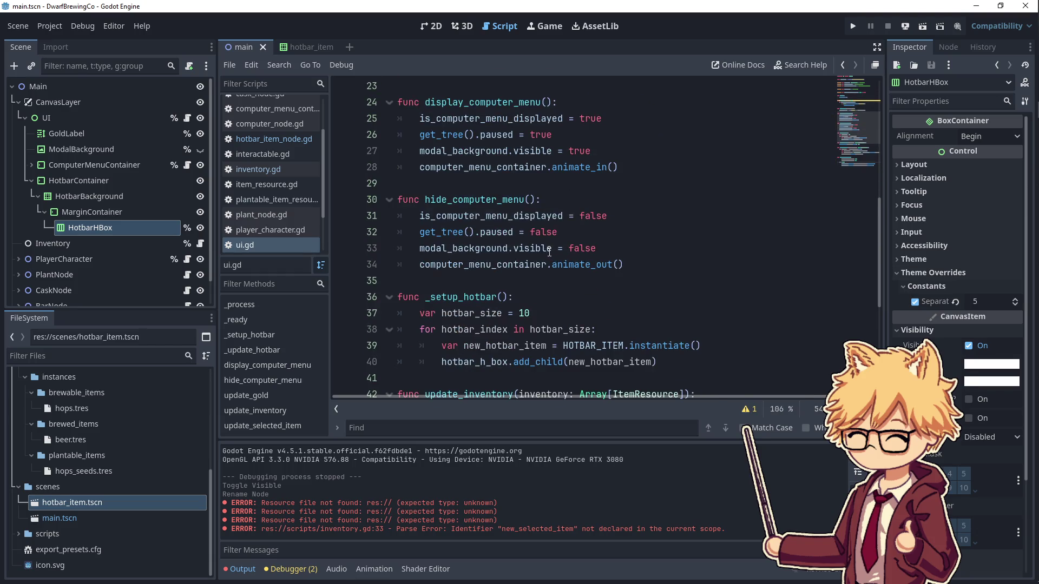
scroll(549, 251, "down", 2)
left_click(695, 265)
key("Return")
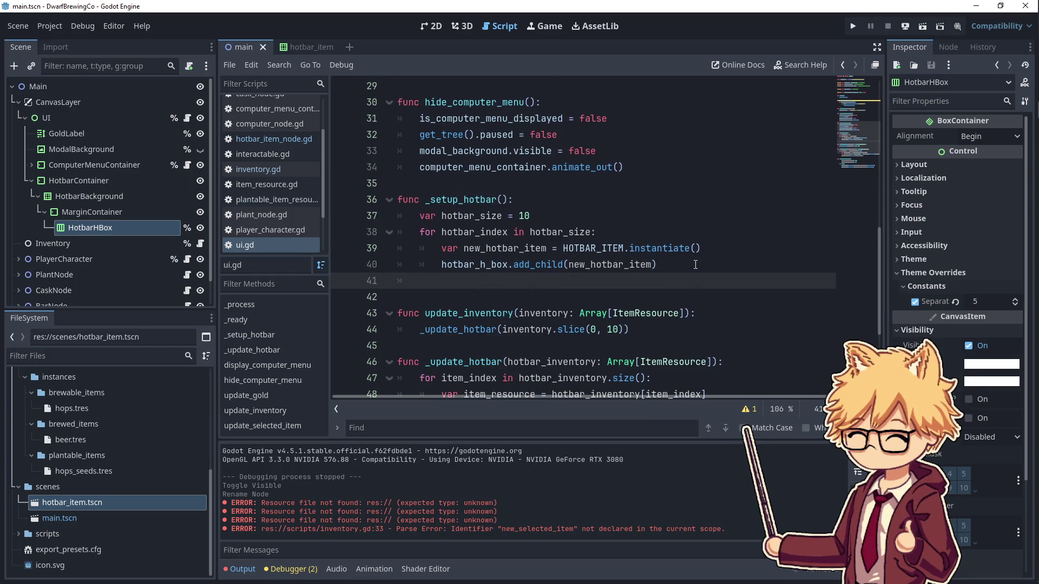
type("hot")
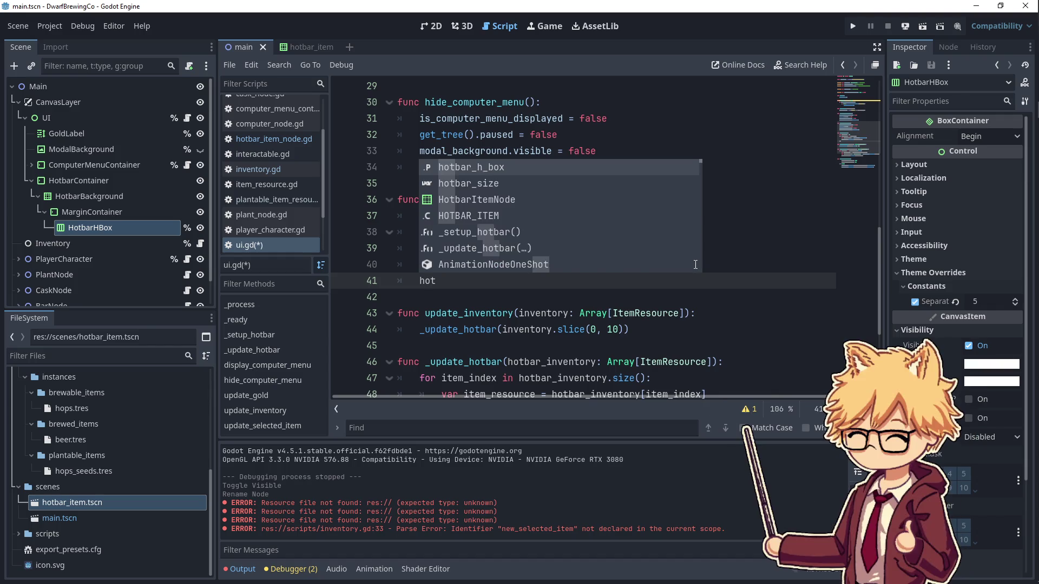
type("bar_h_box.get")
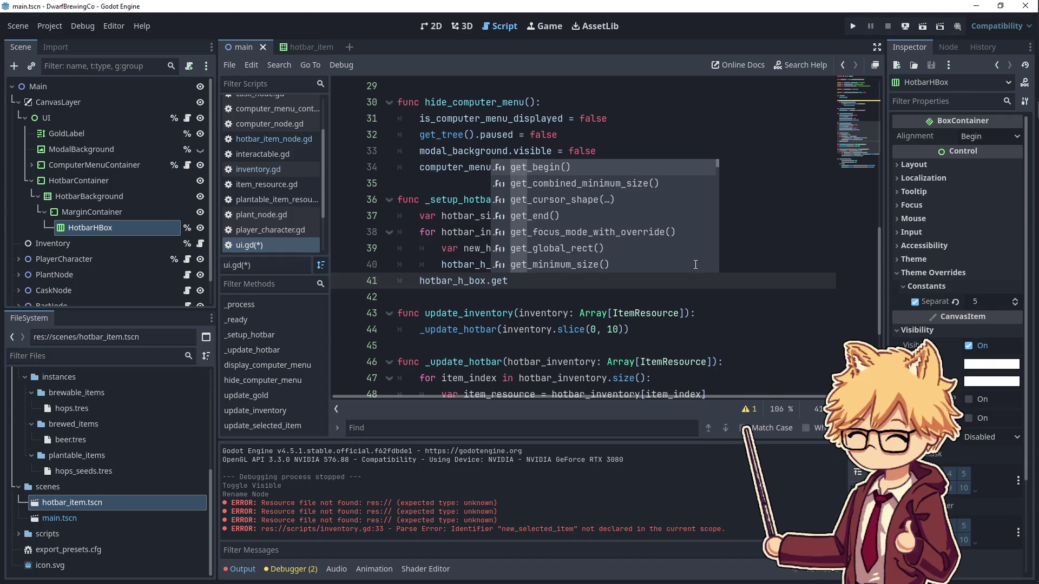
type("_chil")
key("Return")
type("1).set")
type("tive")
type("(true)")
- Run the game, then paste new_selected_item in as change_selected_item's parameter and save
left_click(849, 33)
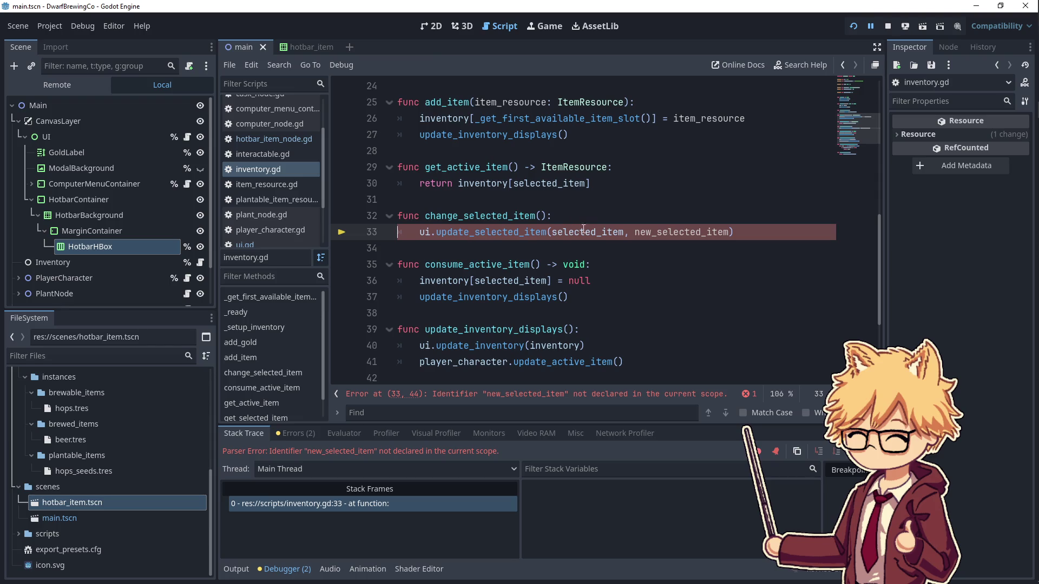
double_click(664, 232)
key("ctrl+c")
left_click(543, 216)
key("ctrl+v")
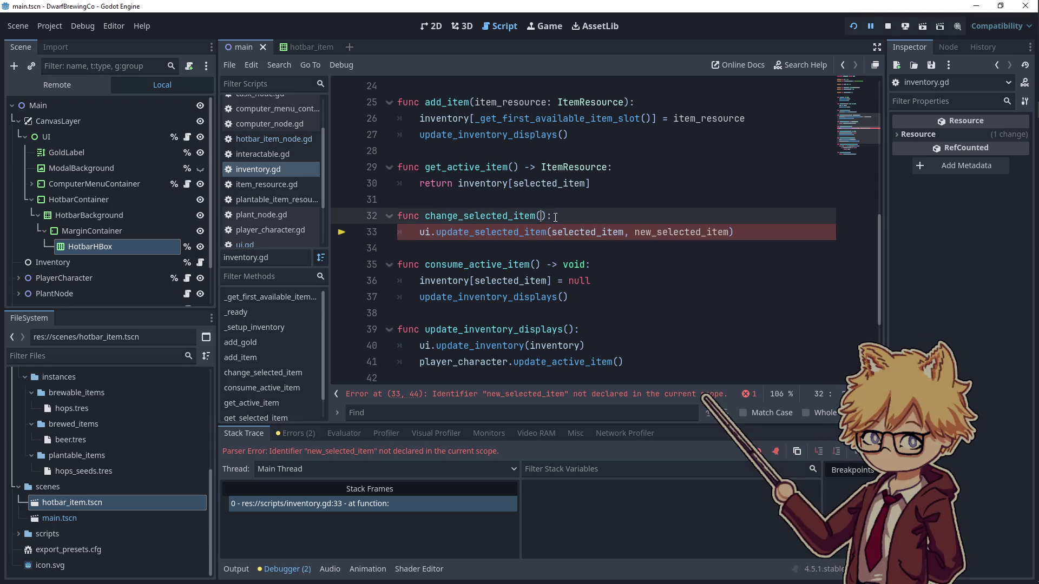
key("ctrl+s")
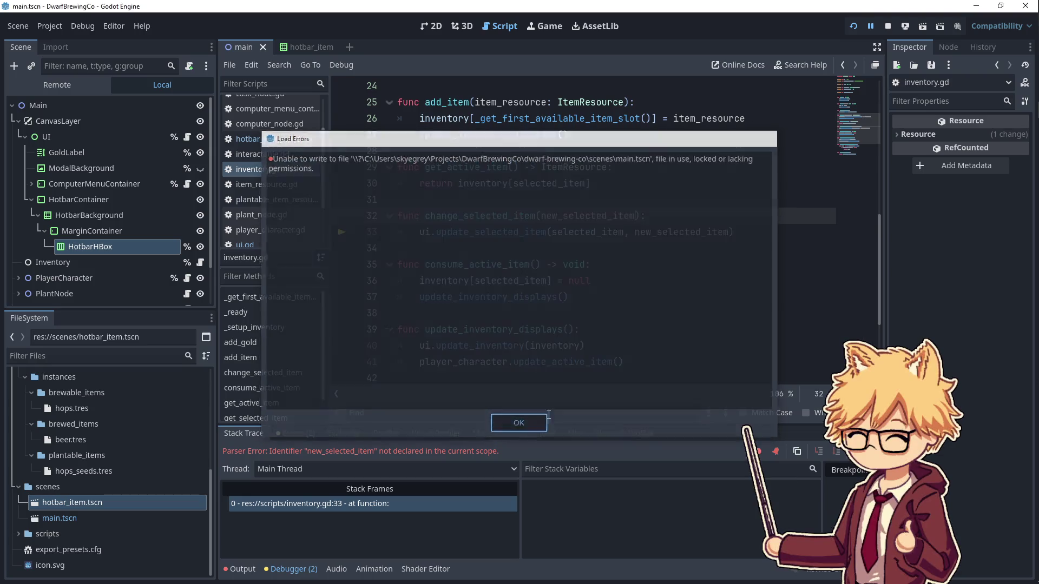
left_click(527, 425)
left_click(781, 234)
- Assign selected_item = new_selected_item in the function, save, and run the game again
key("Return")
type("sele")
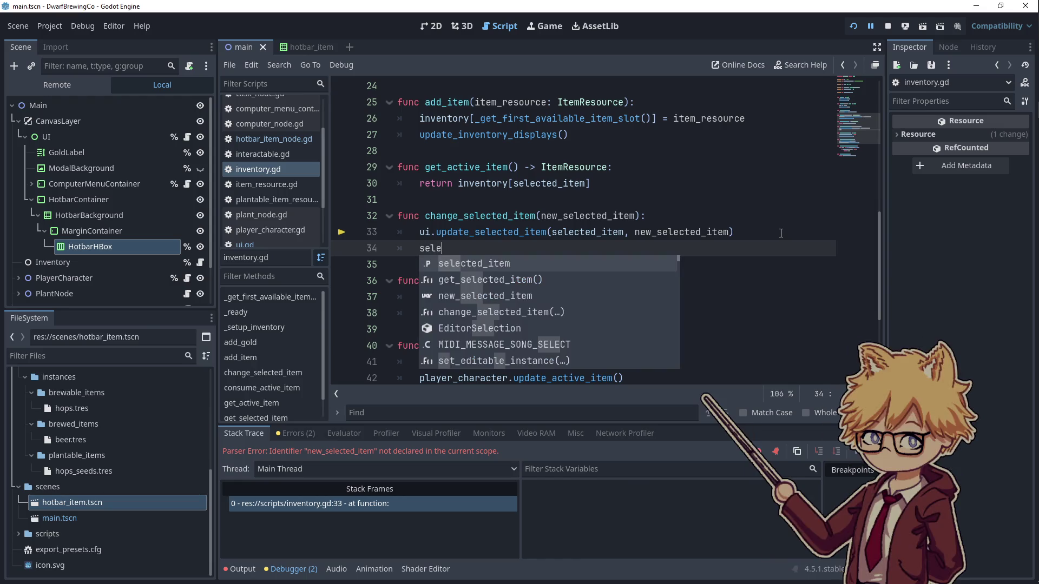
type("cted_item = new")
key("Return")
key("ctrl+s")
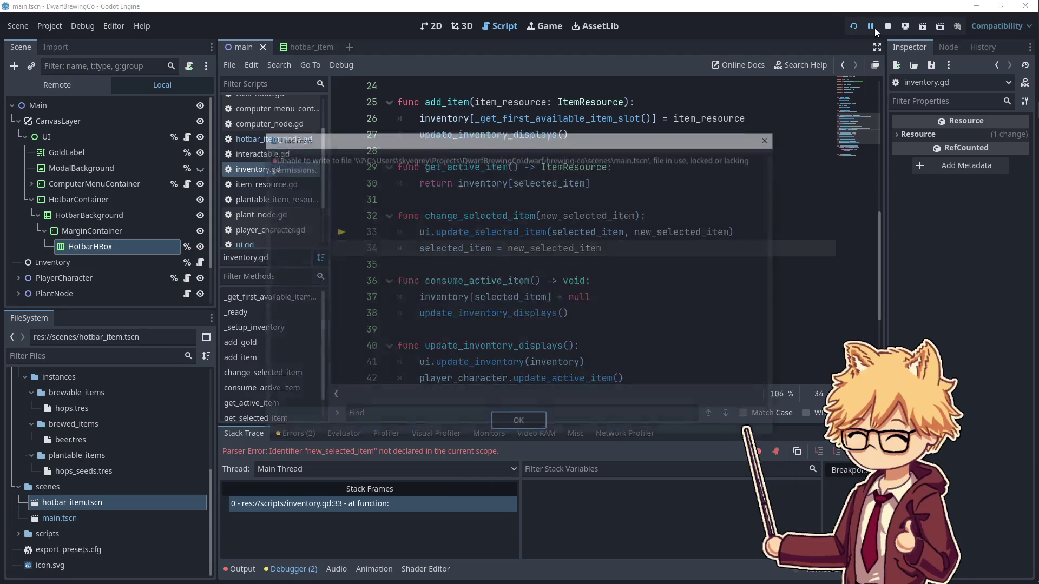
left_click(519, 423)
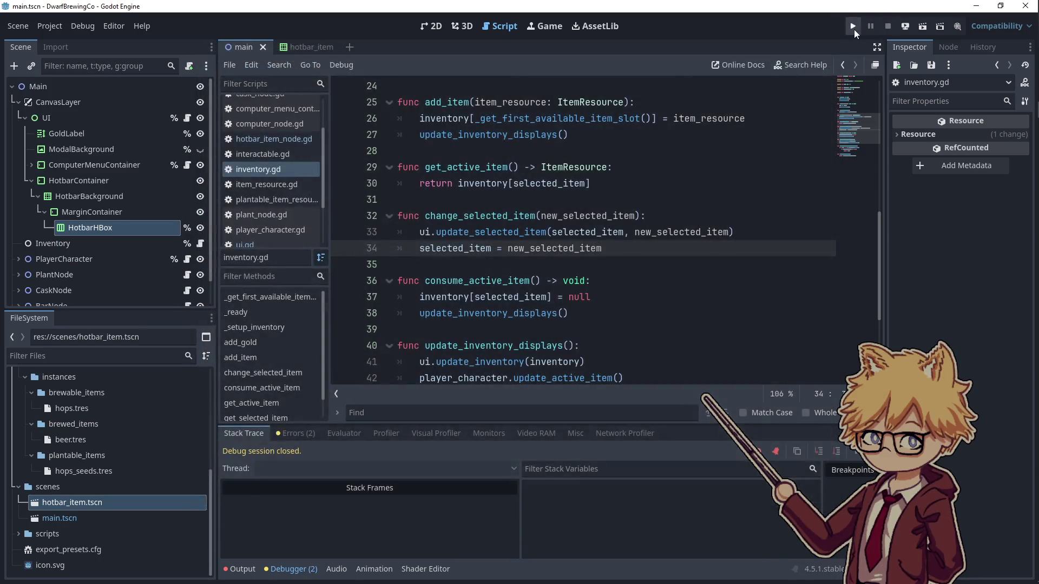
left_click(853, 29)
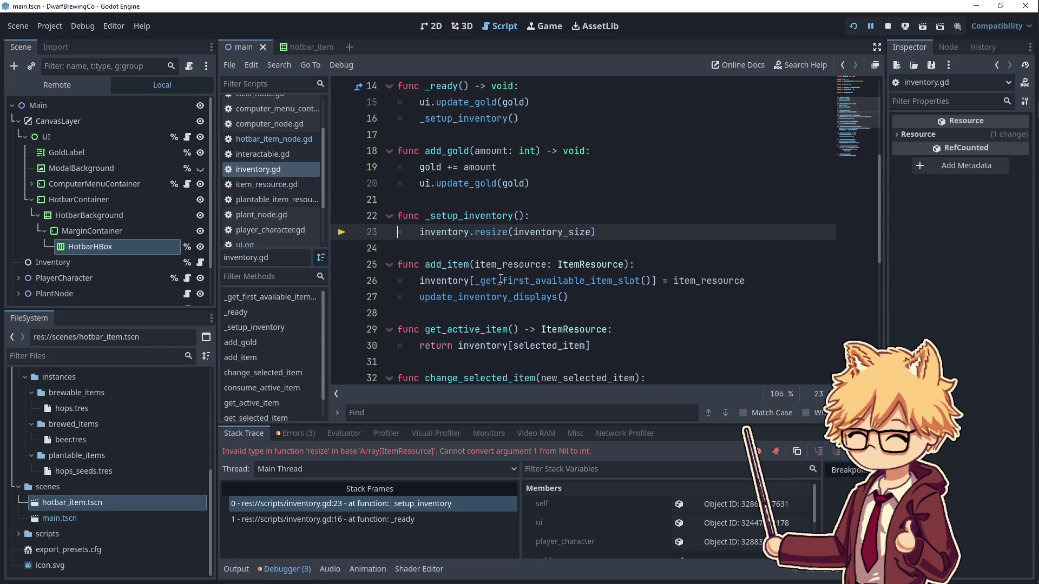
scroll(594, 291, "up", 5)
scroll(594, 291, "down", 6)
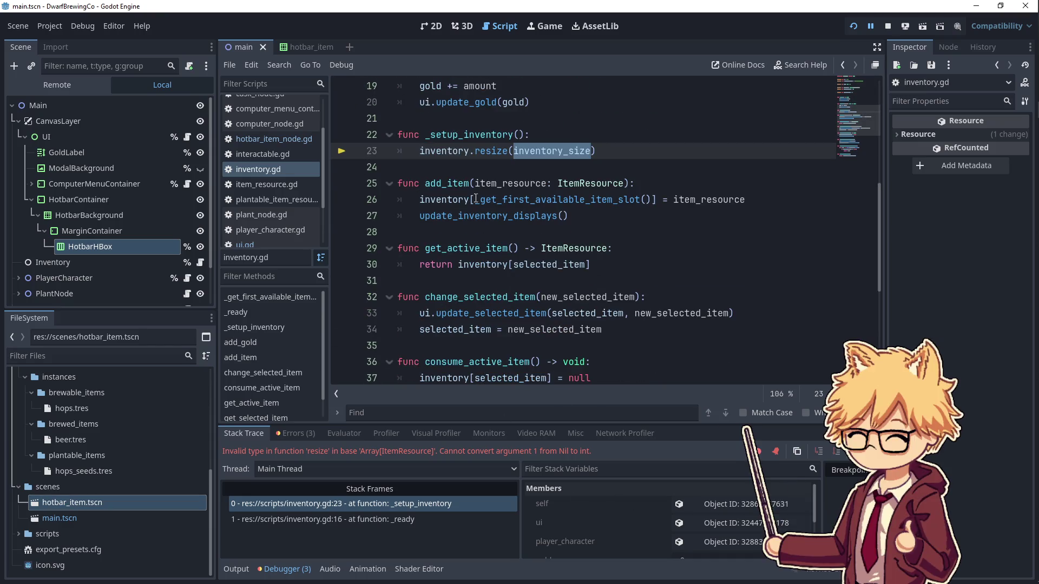
left_click(853, 26)
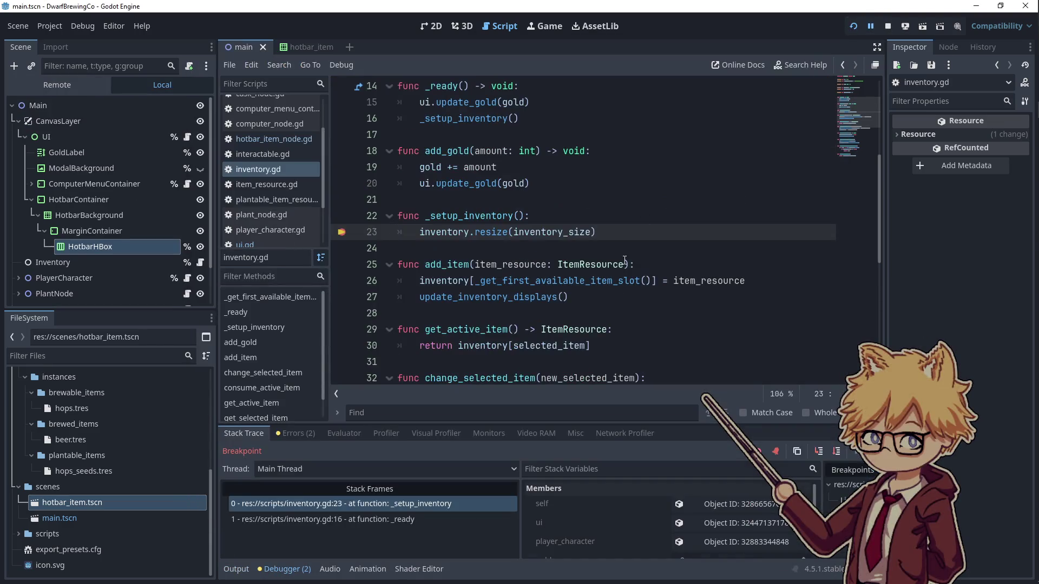
scroll(595, 507, "down", 2)
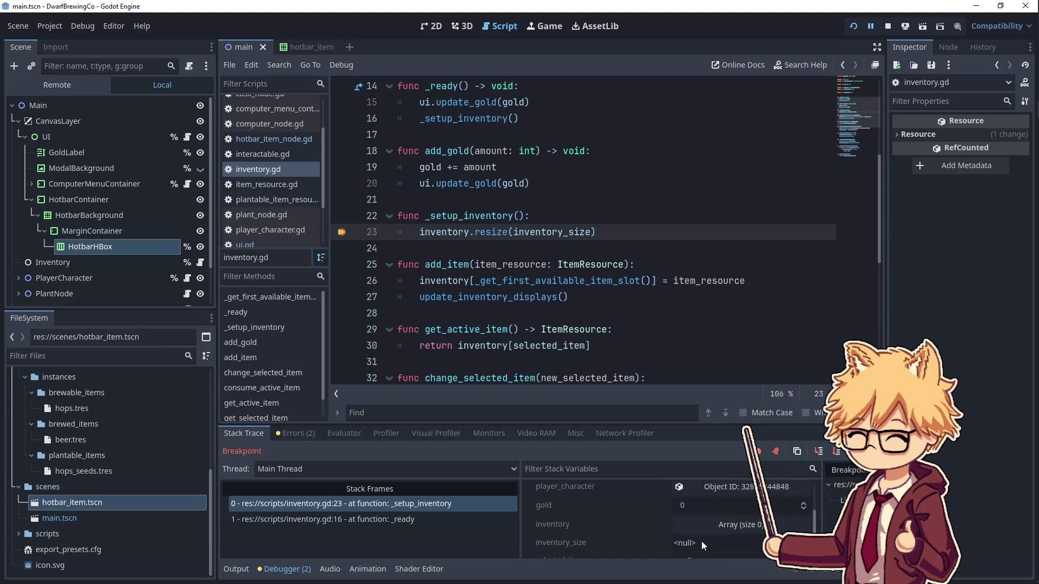
scroll(567, 316, "up", 5)
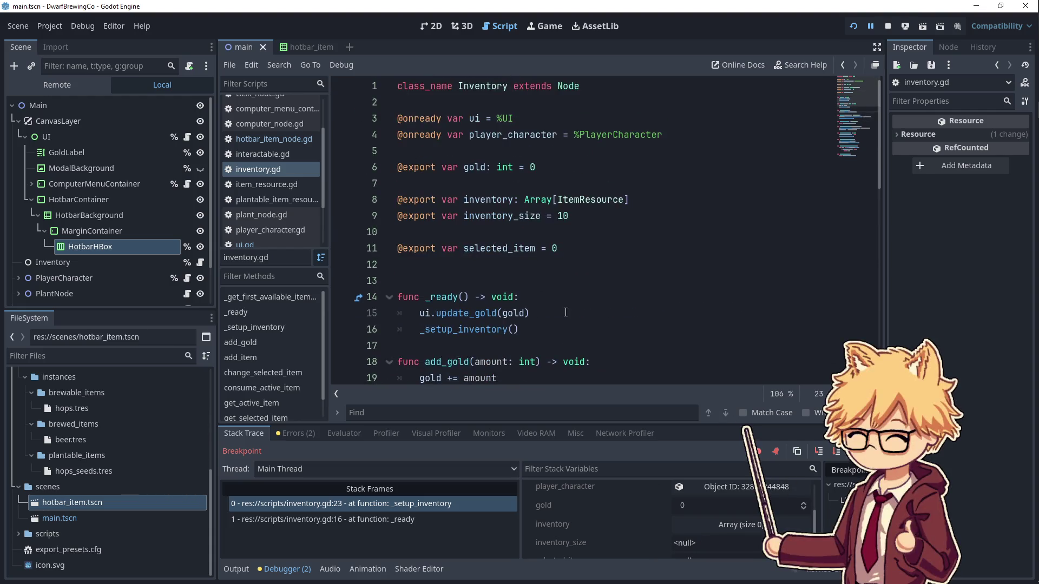
double_click(494, 216)
scroll(556, 250, "down", 4)
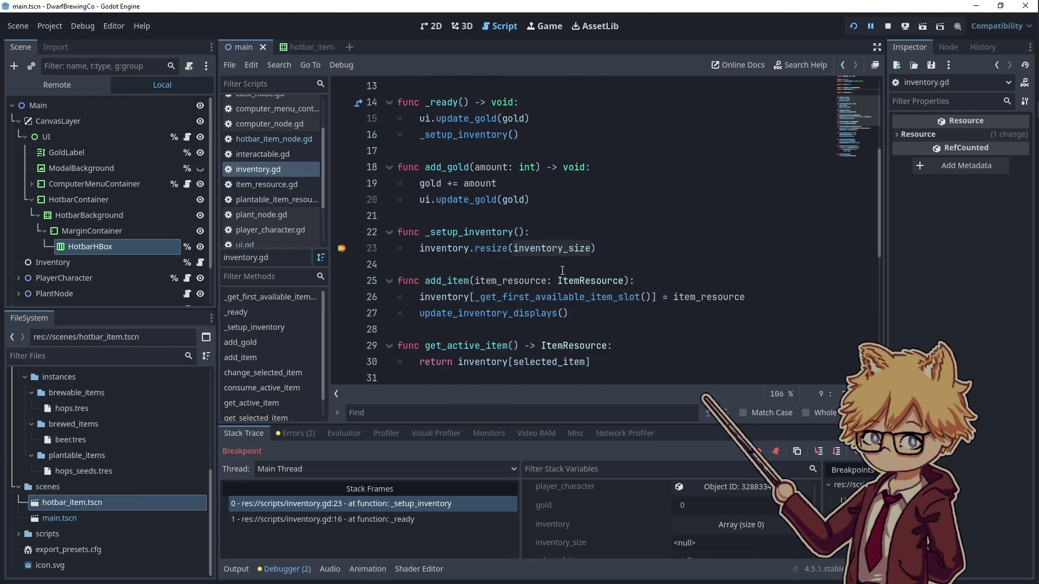
scroll(517, 223, "up", 3)
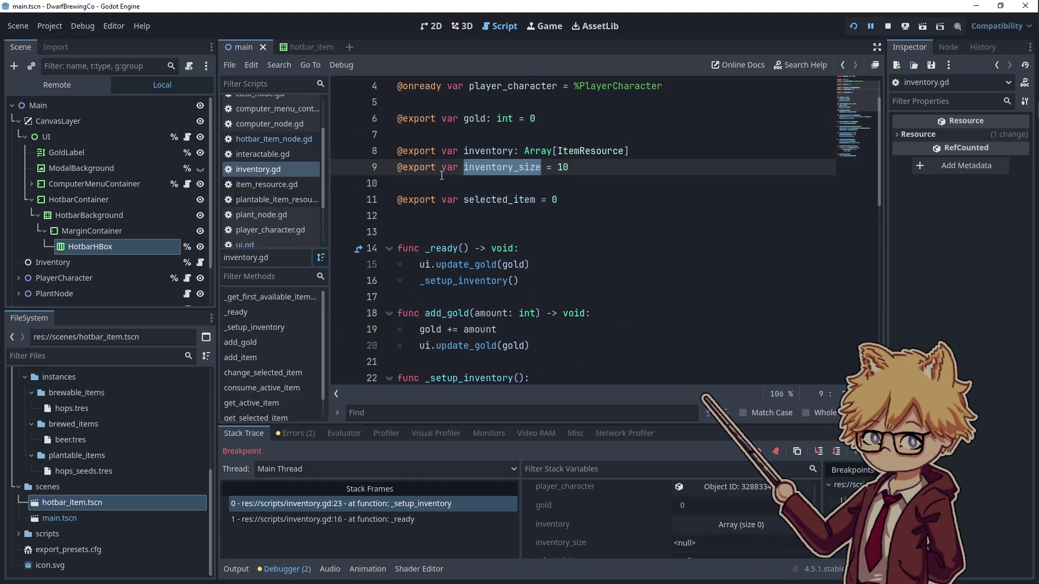
left_click(646, 174)
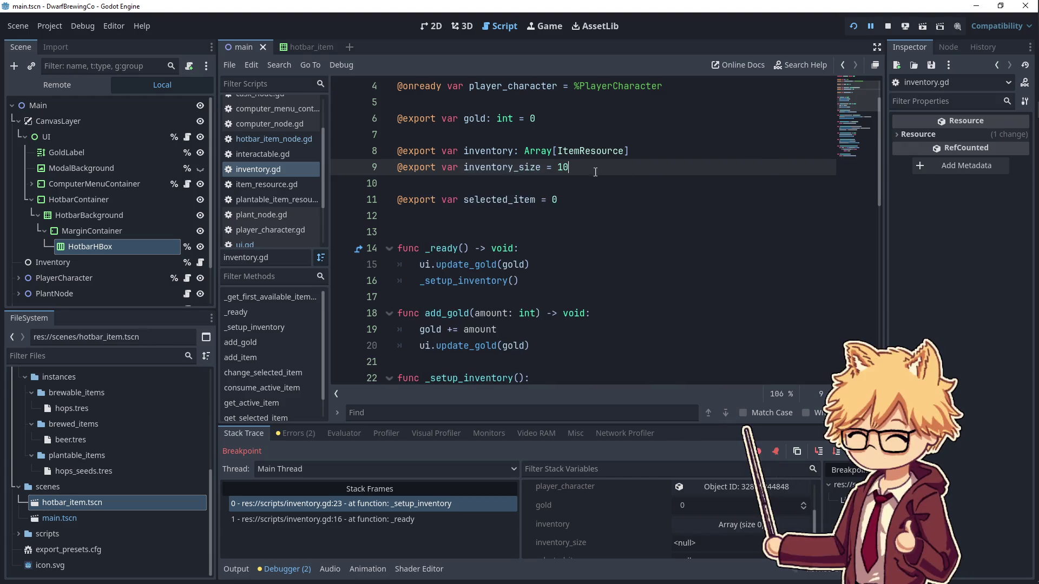
scroll(545, 285, "down", 3)
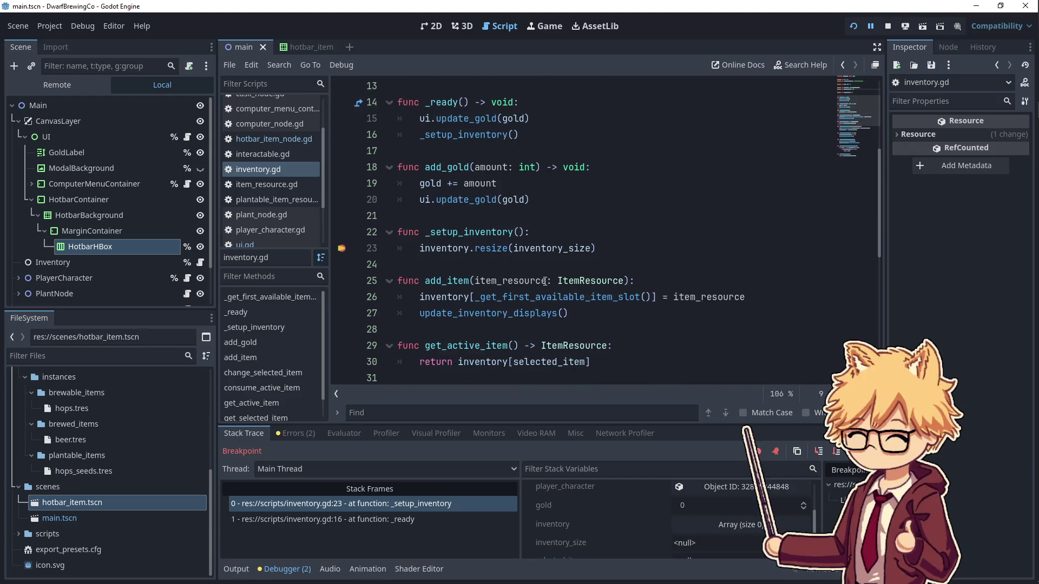
scroll(544, 283, "down", 3)
scroll(544, 279, "up", 6)
scroll(544, 275, "up", 2)
double_click(514, 216)
scroll(640, 533, "down", 1)
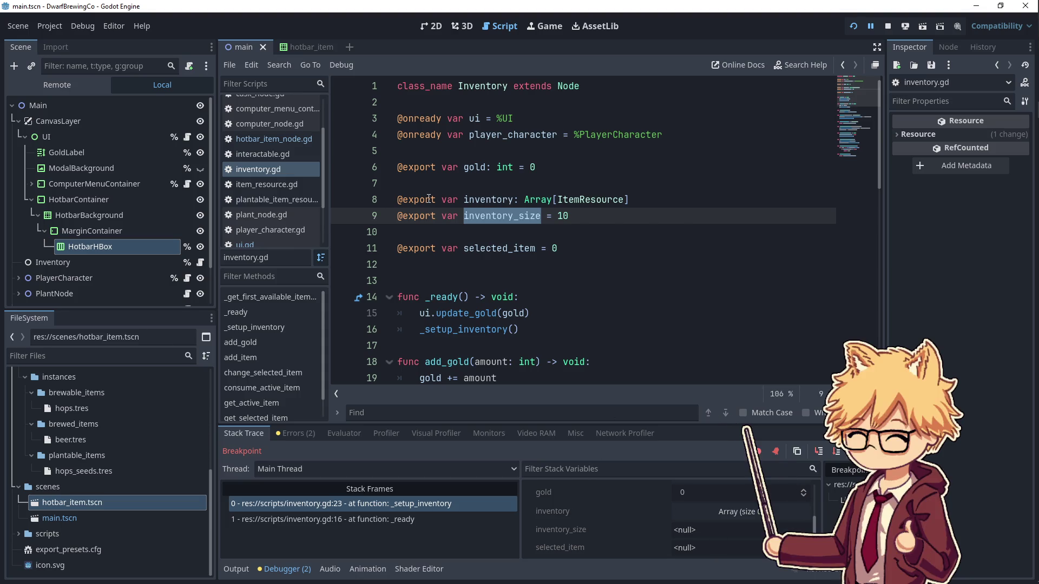
scroll(432, 225, "down", 2)
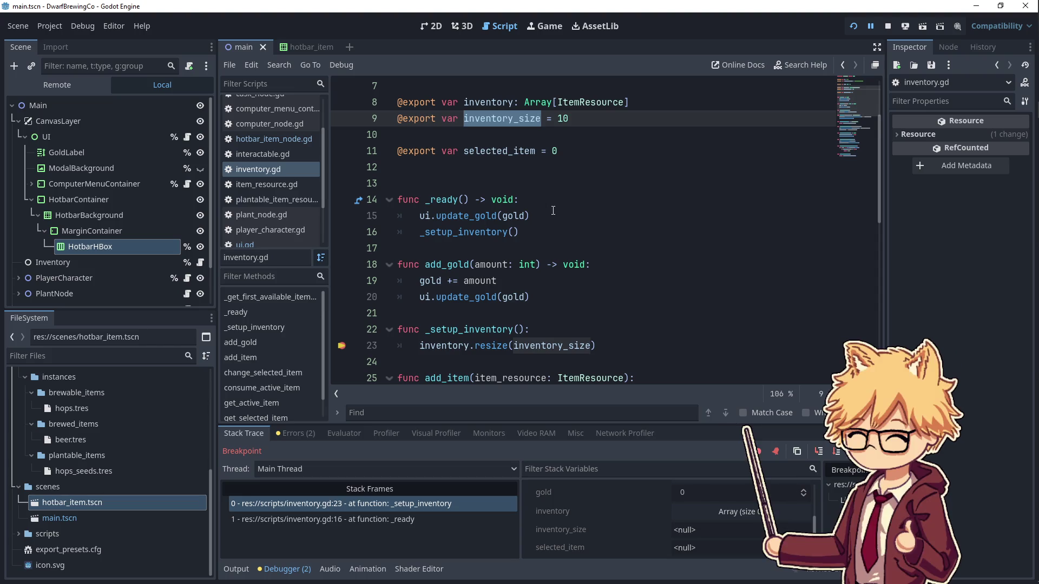
left_click(99, 123)
left_click(62, 262)
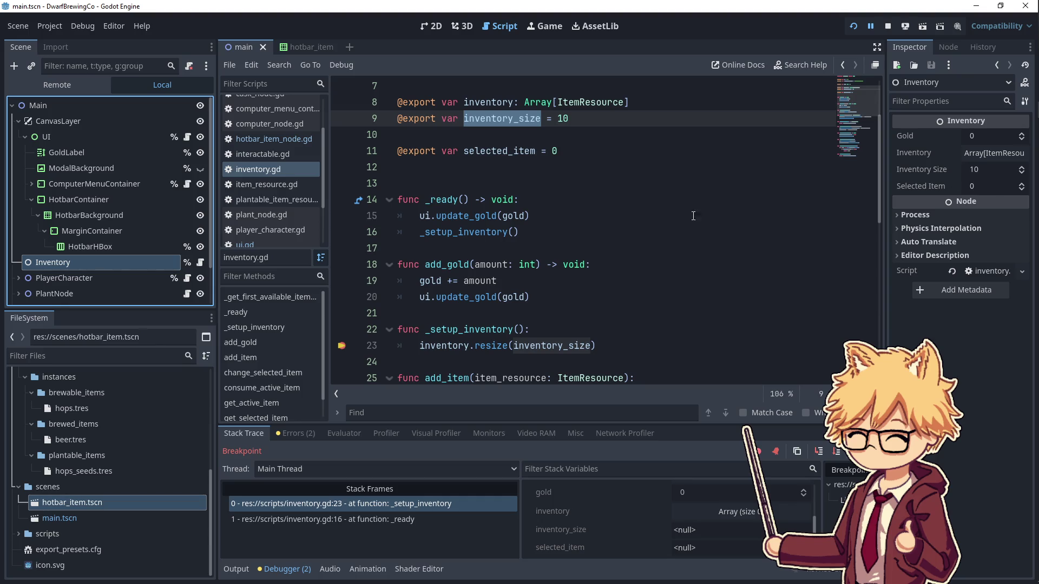
left_click(547, 232)
scroll(487, 279, "down", 2)
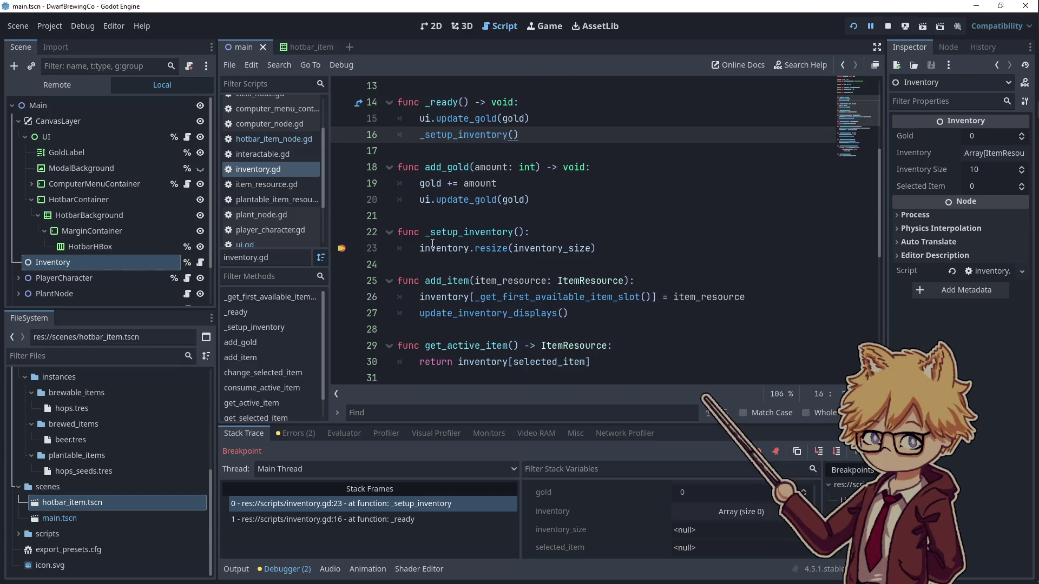
double_click(486, 234)
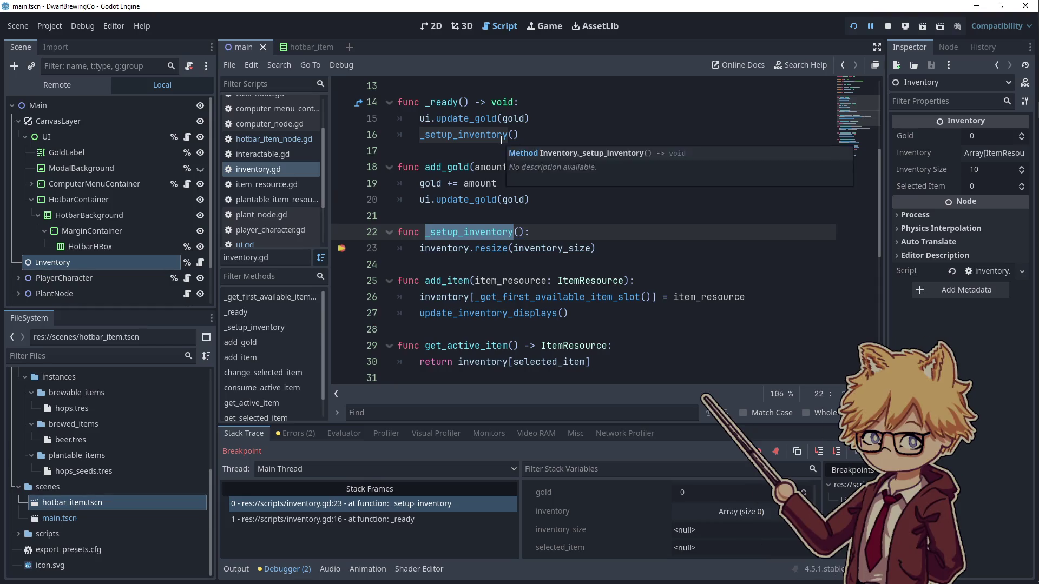
scroll(496, 240, "up", 2)
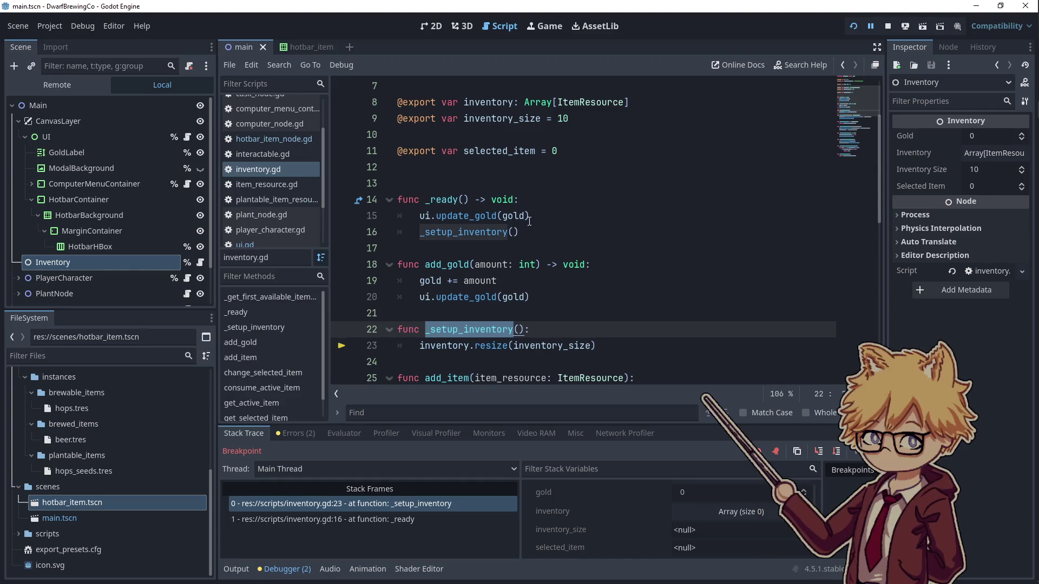
double_click(514, 216)
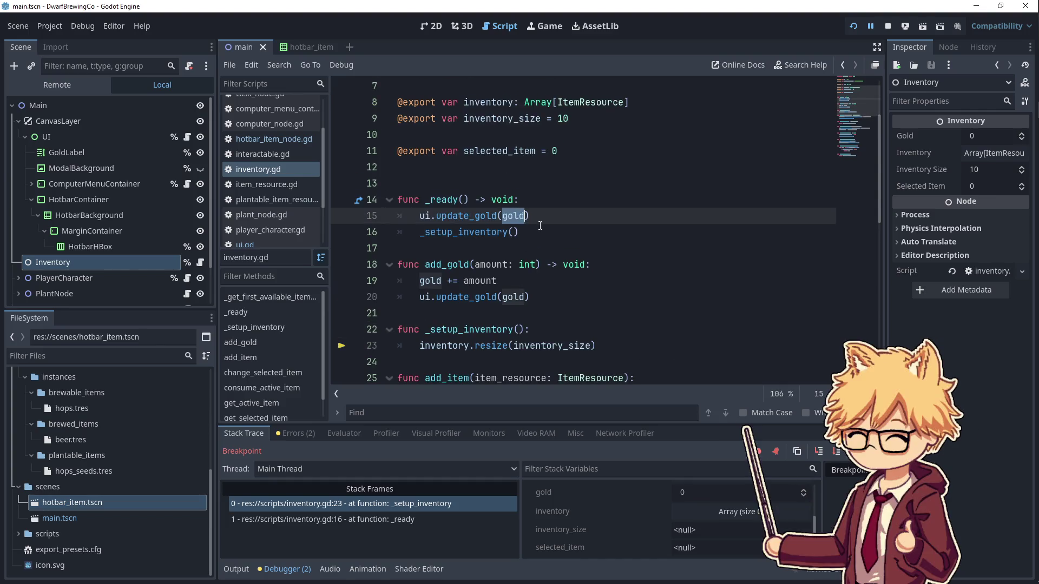
scroll(513, 162, "up", 2)
scroll(506, 182, "down", 3)
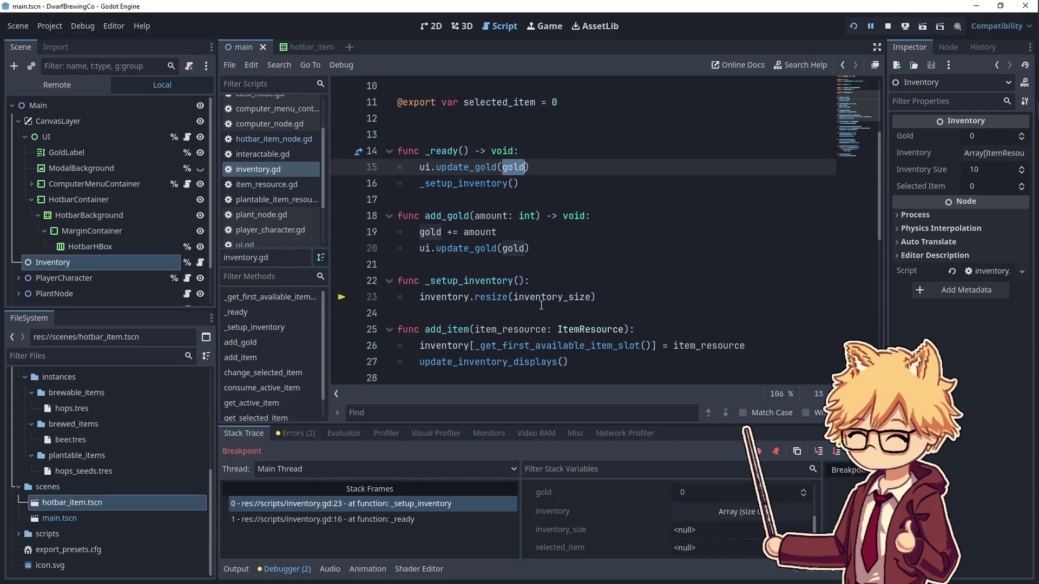
double_click(492, 297)
left_click(530, 248)
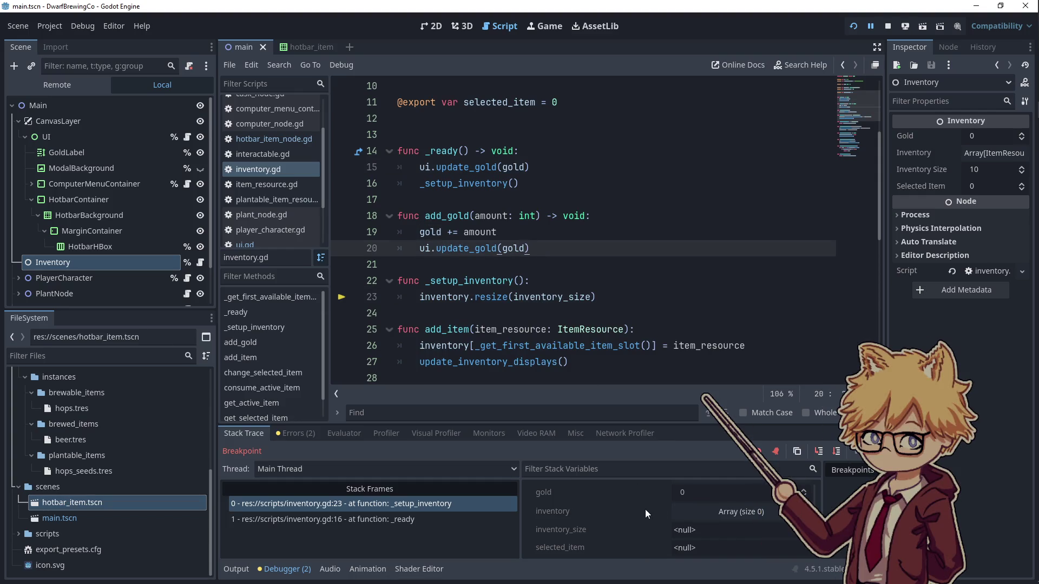
scroll(505, 172, "up", 2)
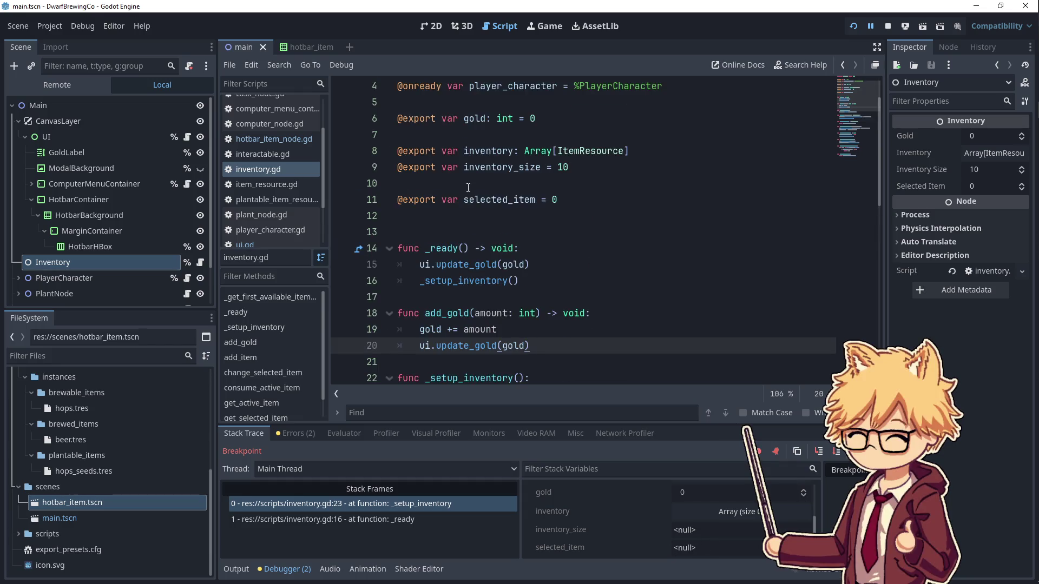
double_click(505, 172)
left_click(498, 182)
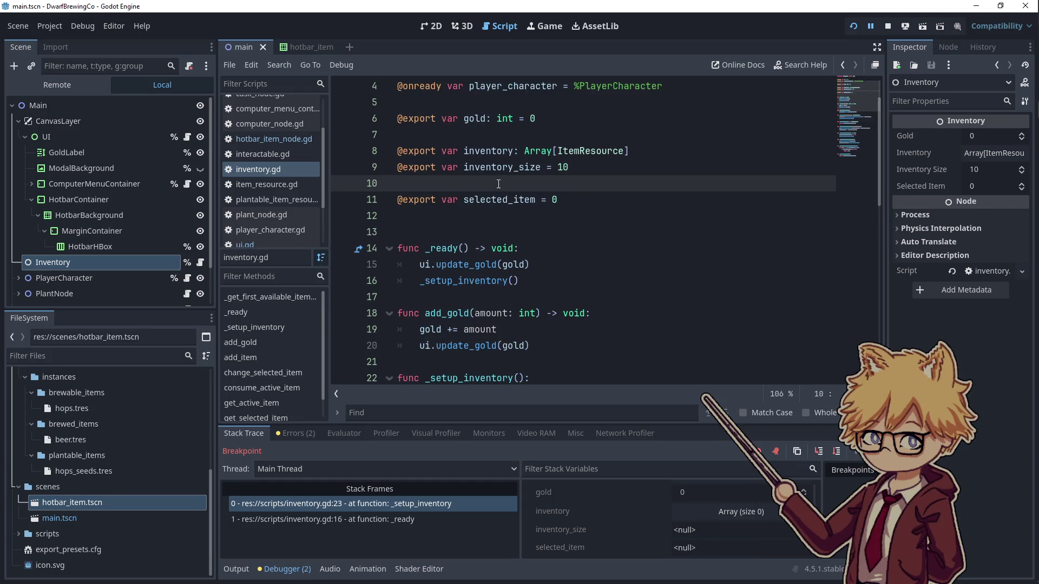
scroll(498, 183, "down", 2)
double_click(443, 297)
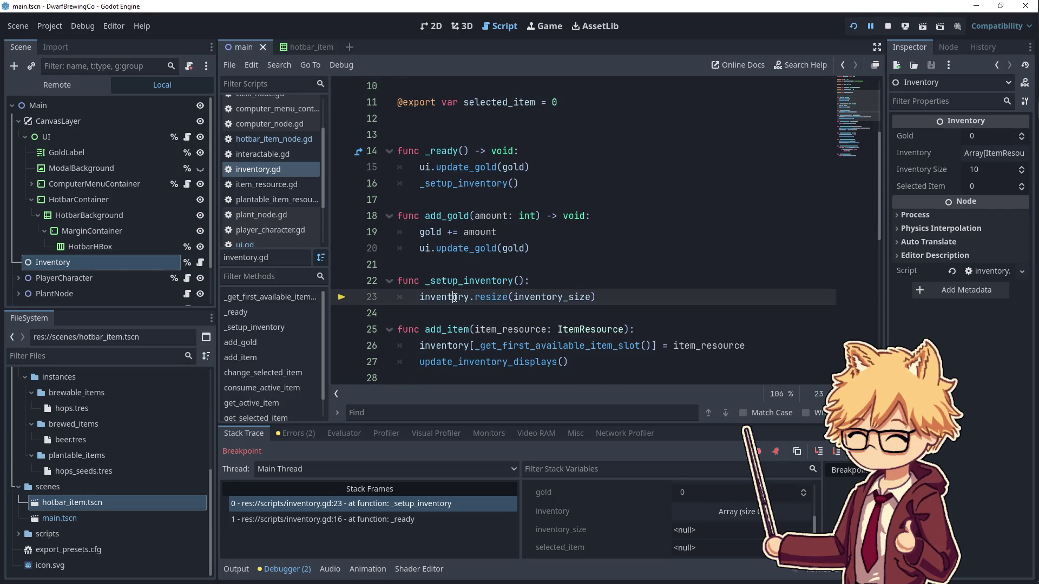
scroll(508, 223, "up", 1)
scroll(508, 223, "up", 1)
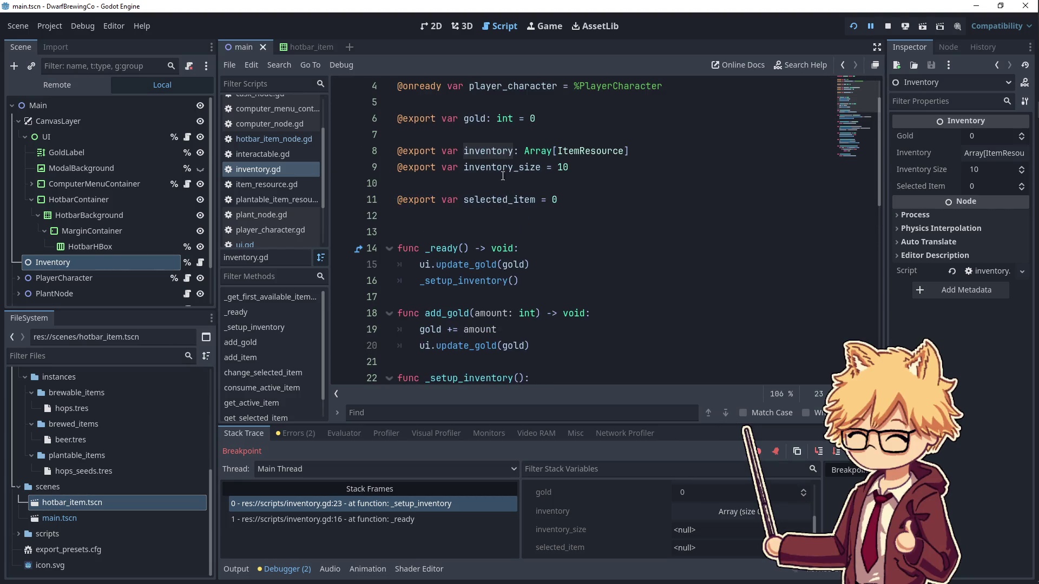
key("shift+F3")
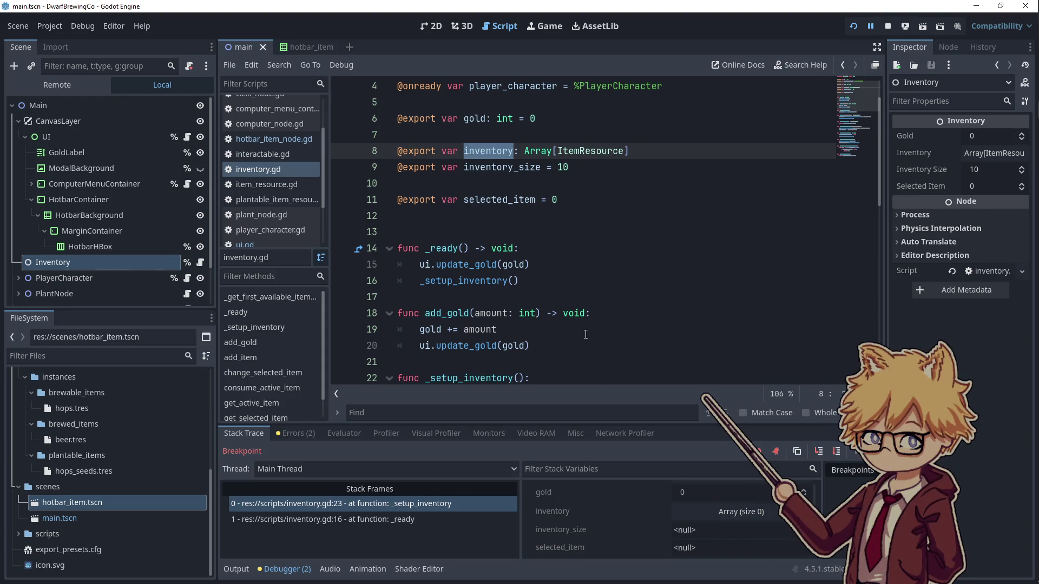
left_click(542, 169)
- Declare inventory_size and selected_item as int
type(": int")
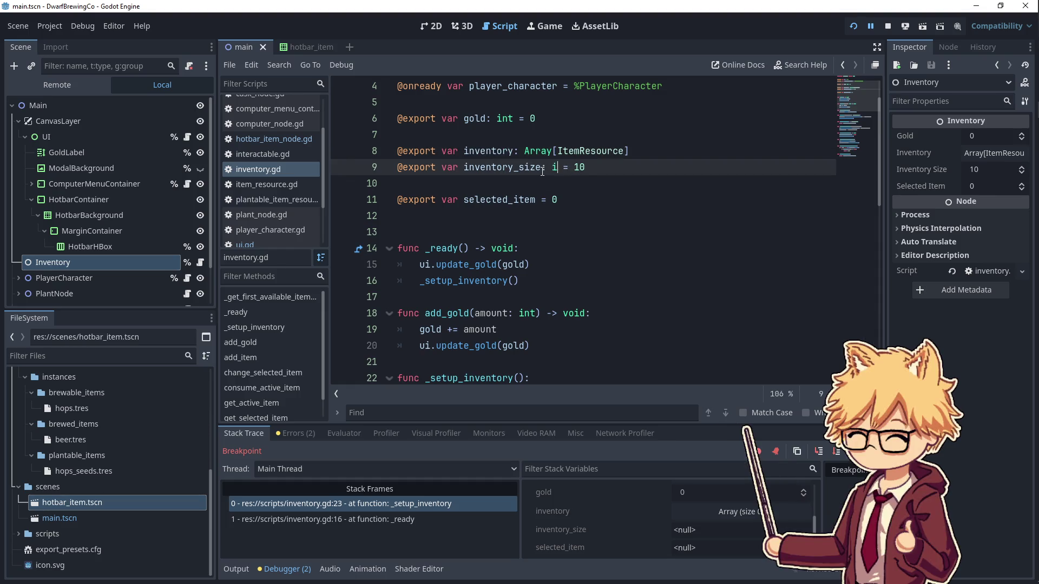
key("Escape")
left_click(536, 200)
type(": int")
key("Up")
- Test-run the game, walking to pick up an item and planting it, then stop
left_click(854, 27)
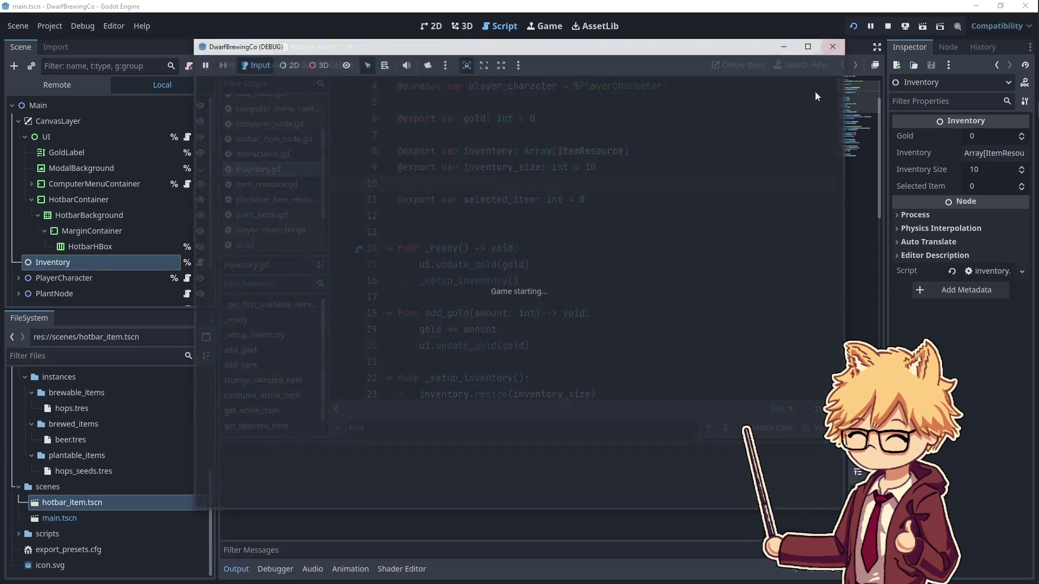
key("w")
key("a")
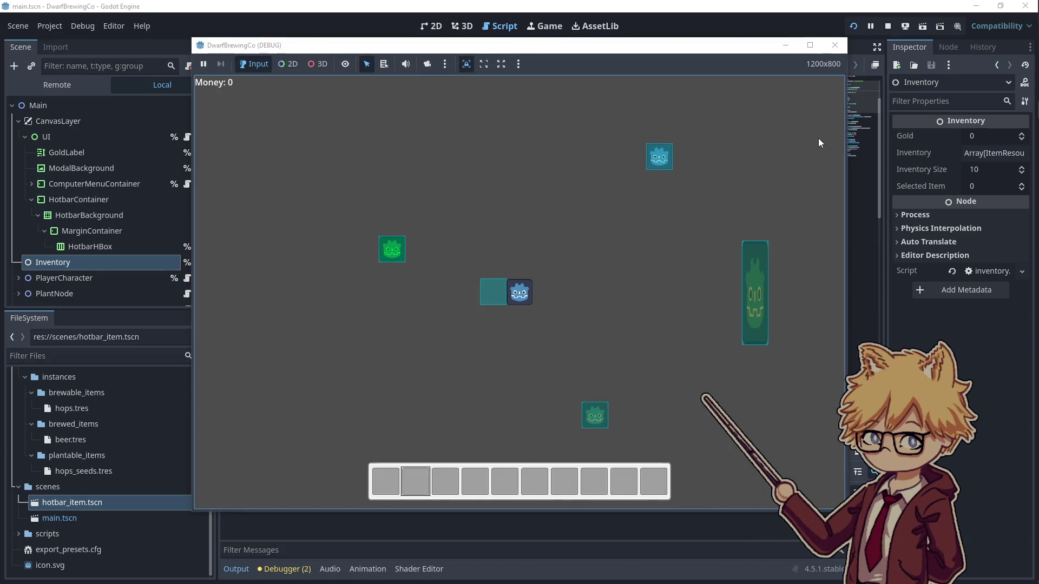
key("s")
key("d")
key("s")
key("d")
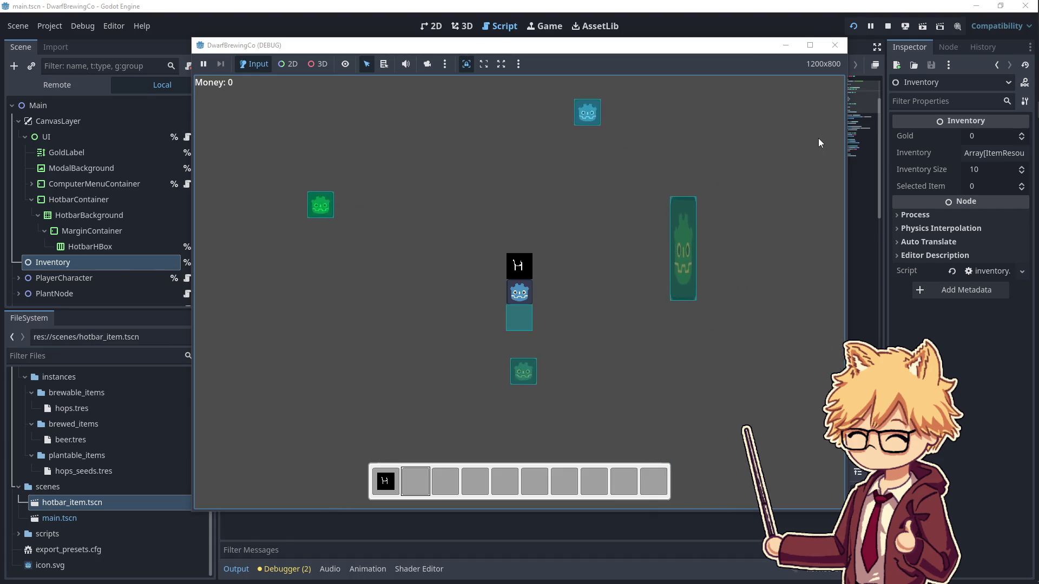
key("e")
left_click(835, 45)
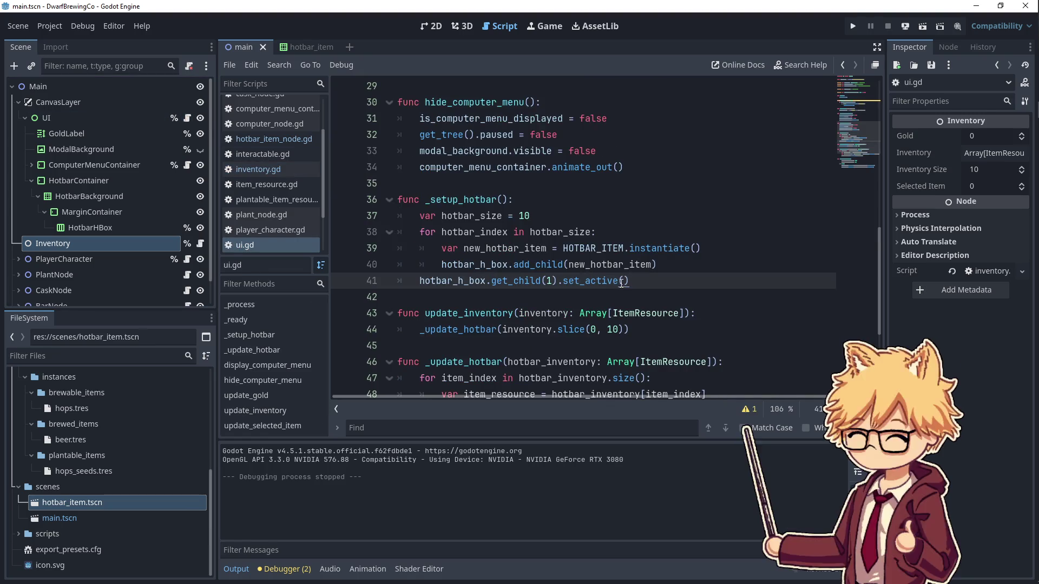
- Change _setup_hotbar's get_child(1) to get_child(0), then test-run and stop the game
double_click(550, 280)
type("0")
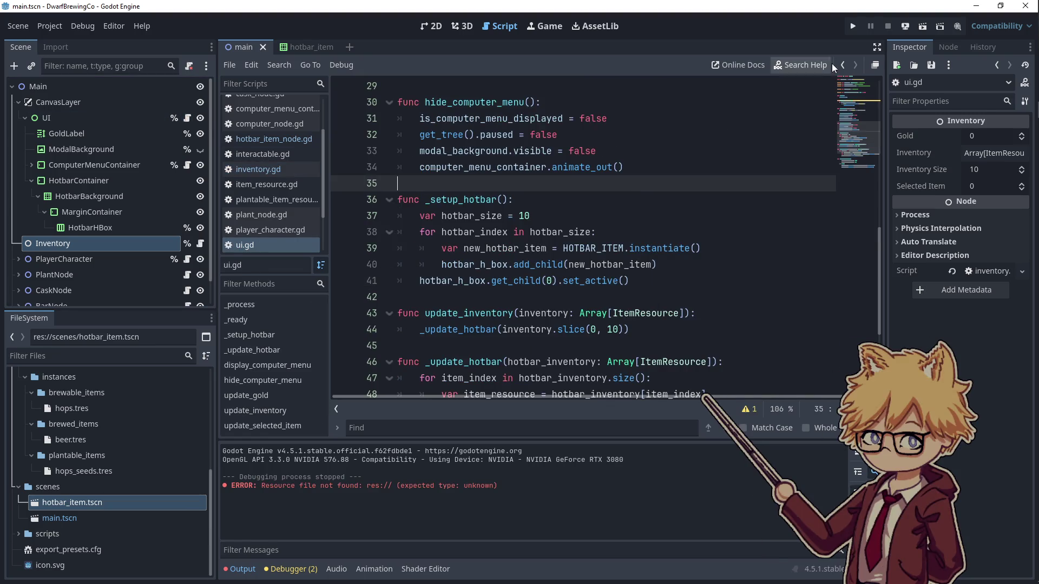
left_click(853, 26)
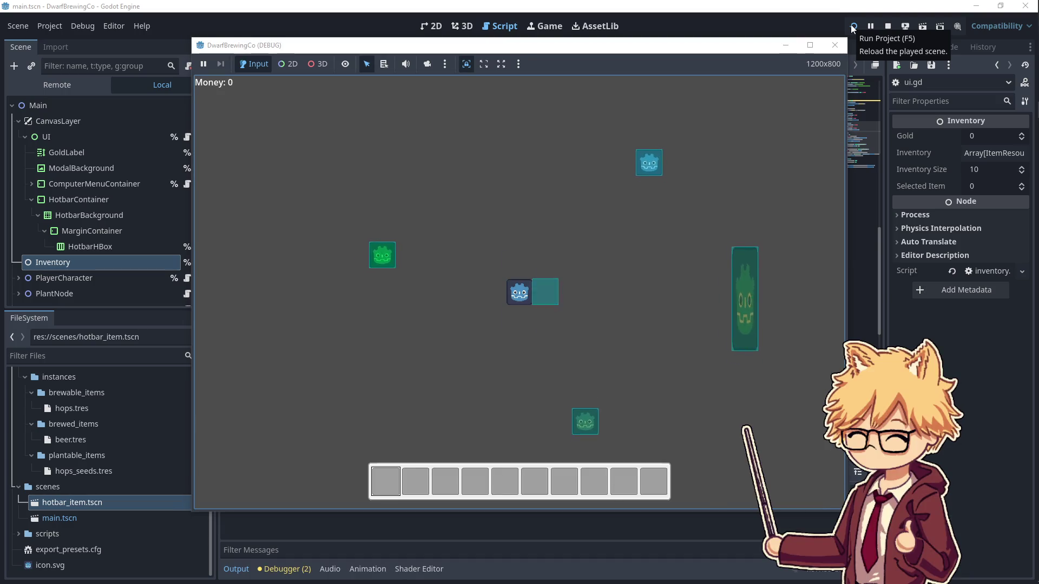
key("Left")
key("Down")
key("Right")
key("Down")
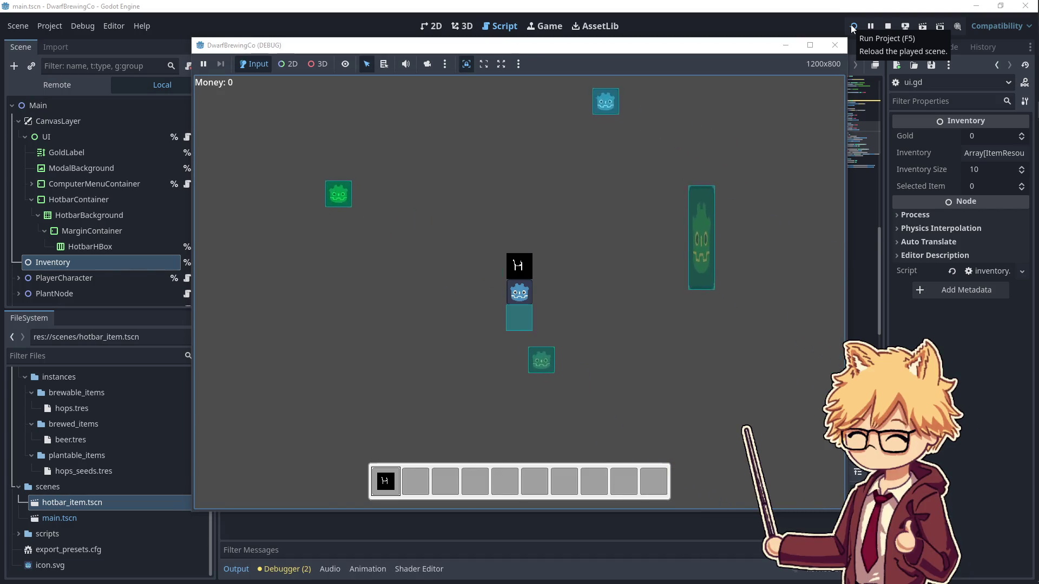
key("Up")
key("Right")
key("Left")
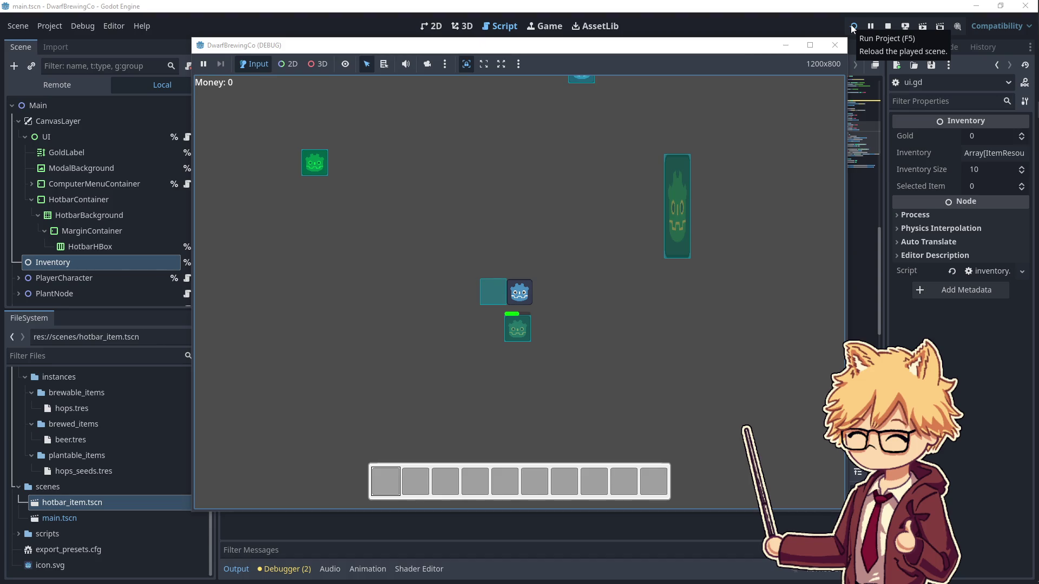
left_click(835, 45)
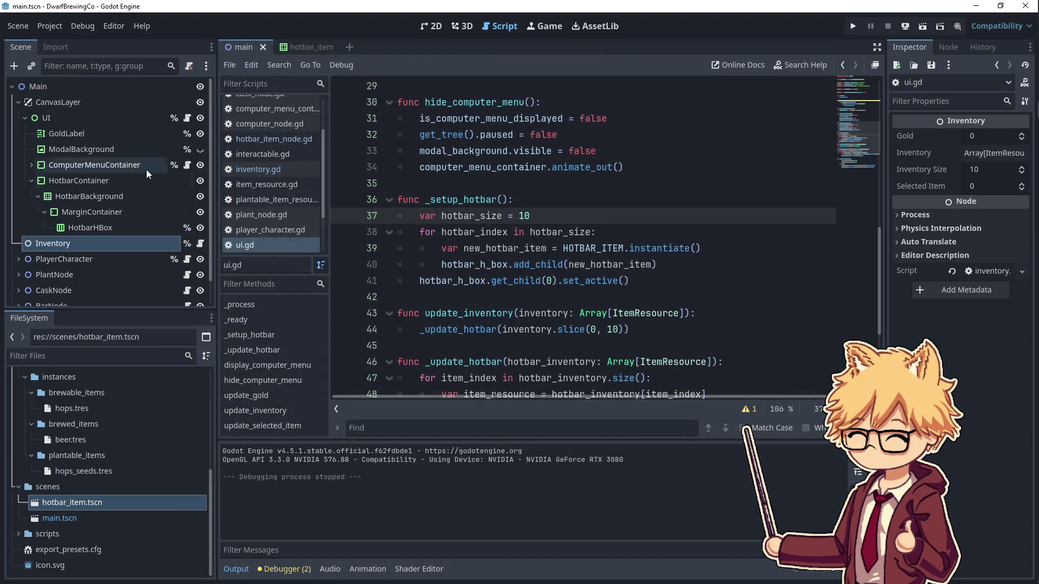
- Open Project Settings' Input Map and begin naming a new action 'ui_select_'
left_click(43, 26)
left_click(70, 41)
type("z")
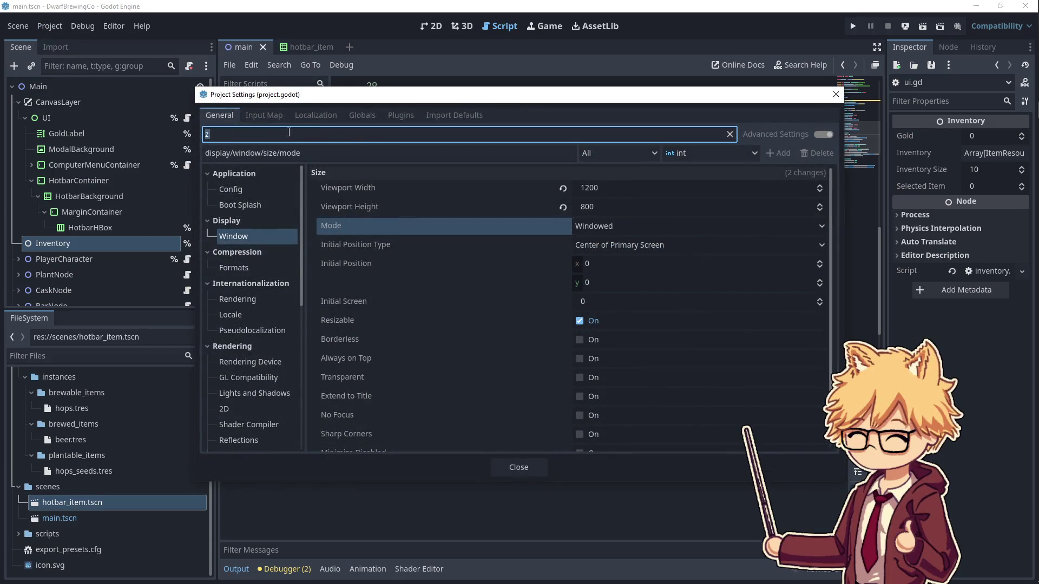
left_click(263, 115)
left_click(261, 152)
type("ui_select_")
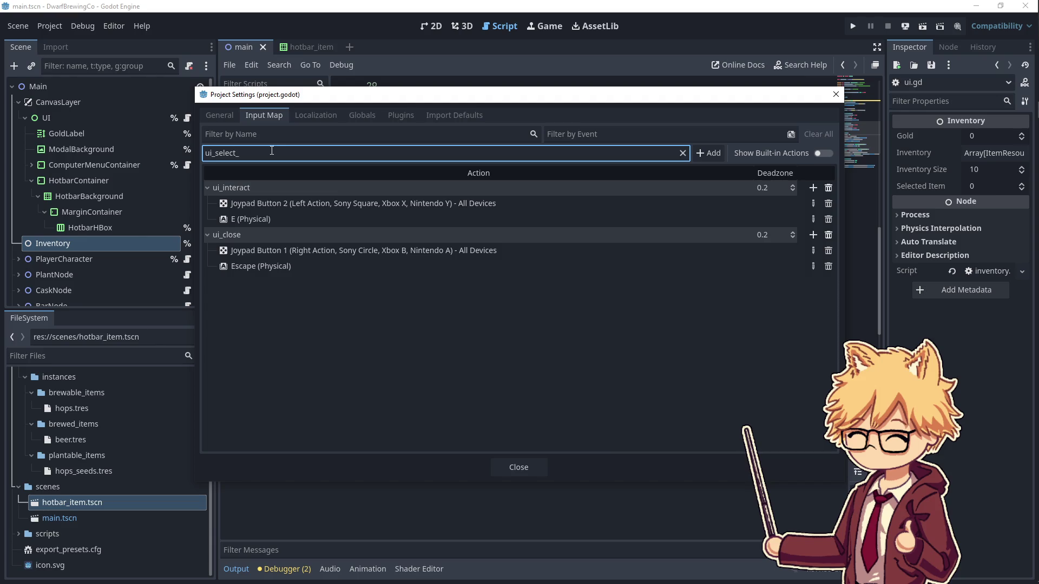
key("BackSpace")
key("BackSpace")
key("BackSpace")
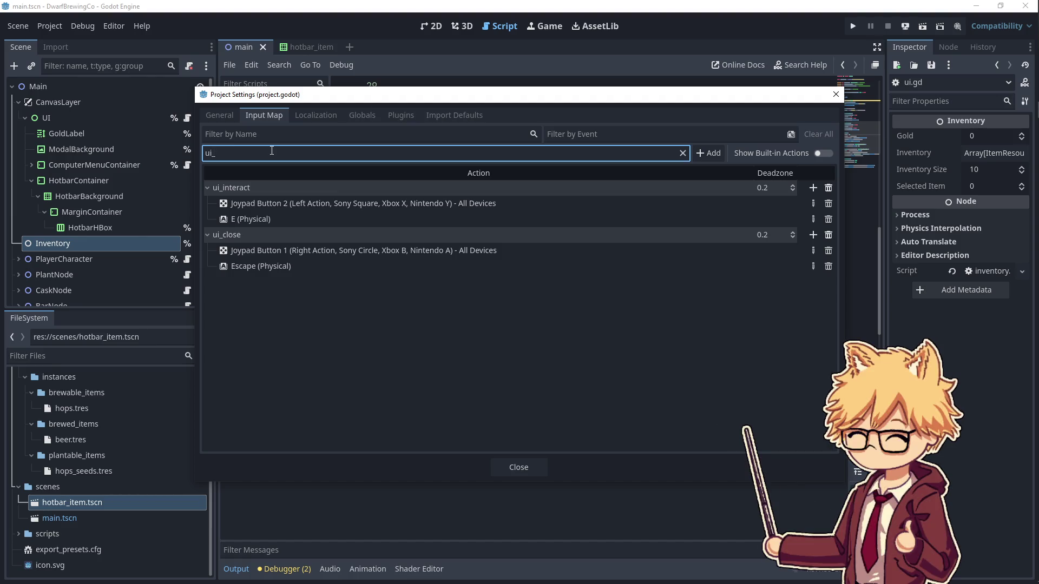
- Add the ui_select_right_hotbar_item input action bound to the right trigger (Joypad Axis 5+)
type("select_right_hotbar_item")
key("Return")
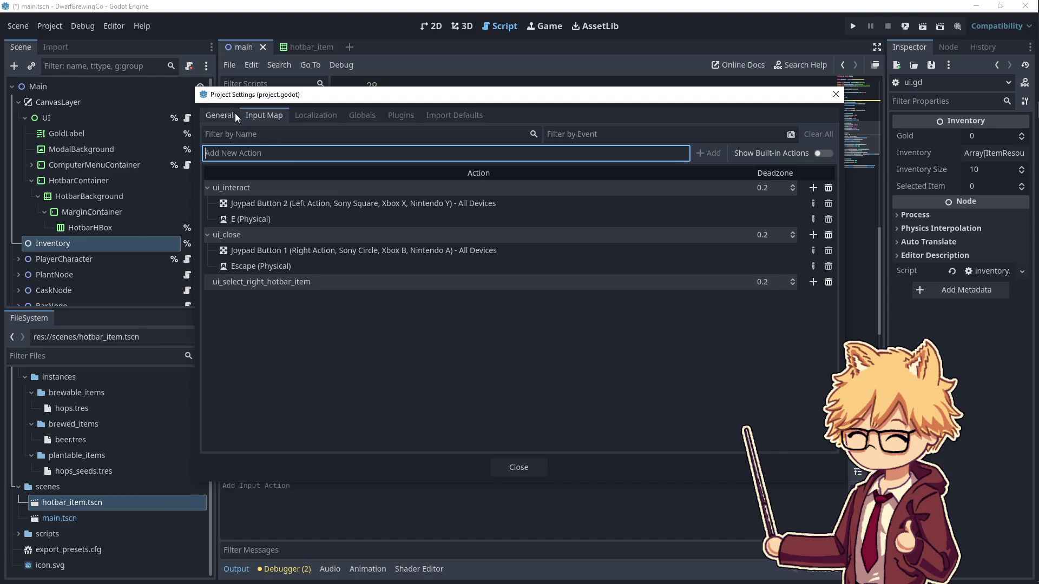
left_click(812, 282)
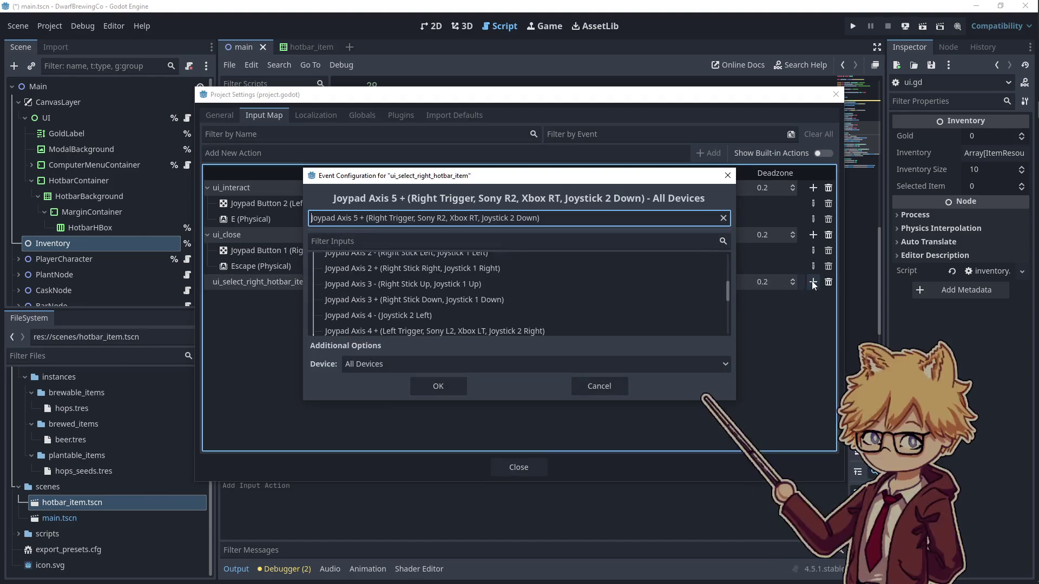
left_click(439, 386)
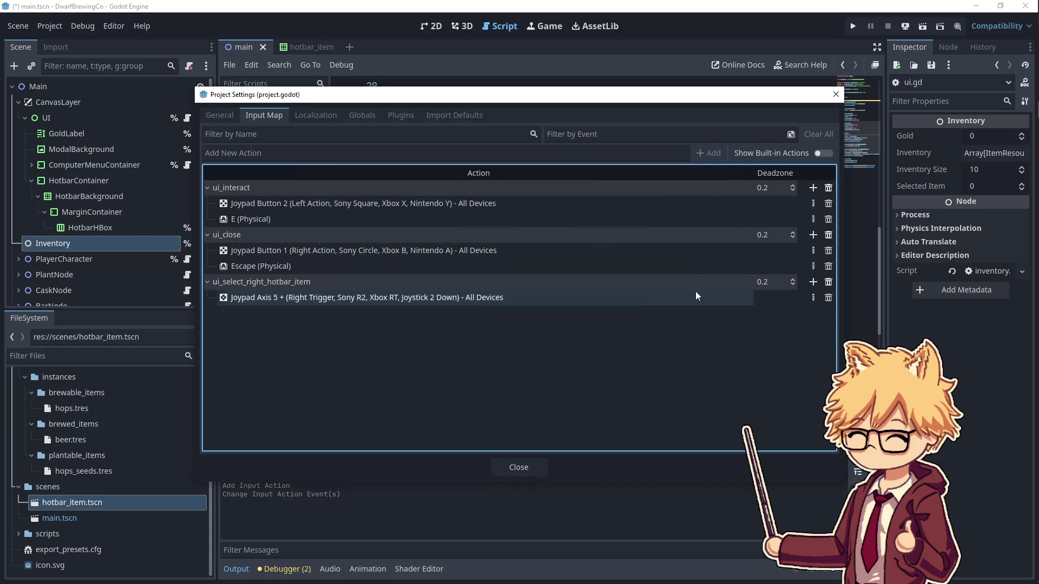
left_click(812, 282)
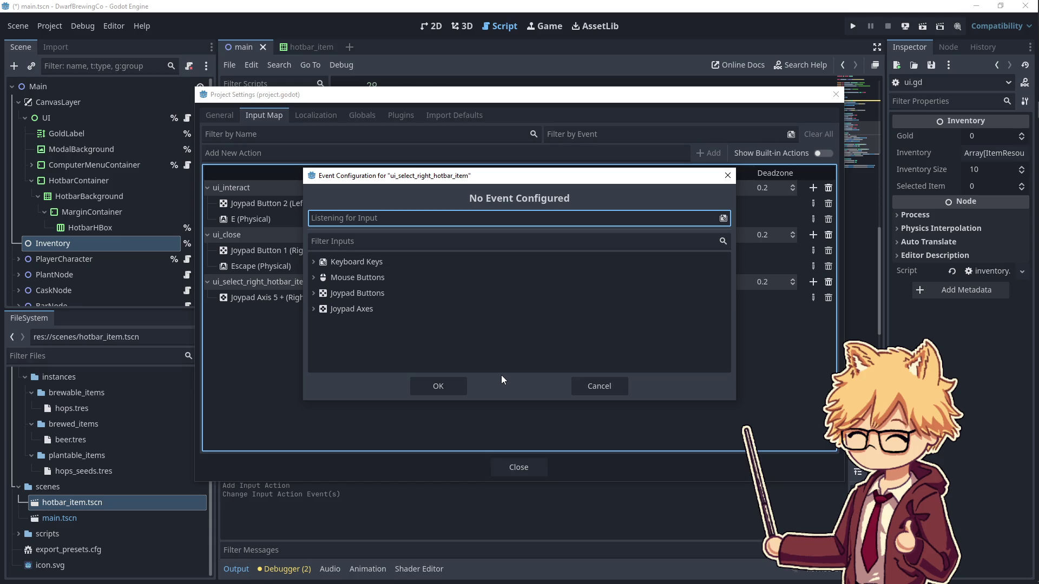
left_click(603, 386)
- Add ui_select_left_hotbar_item bound to the left trigger (Joypad Axis 4+) and close Project Settings
left_click(240, 137)
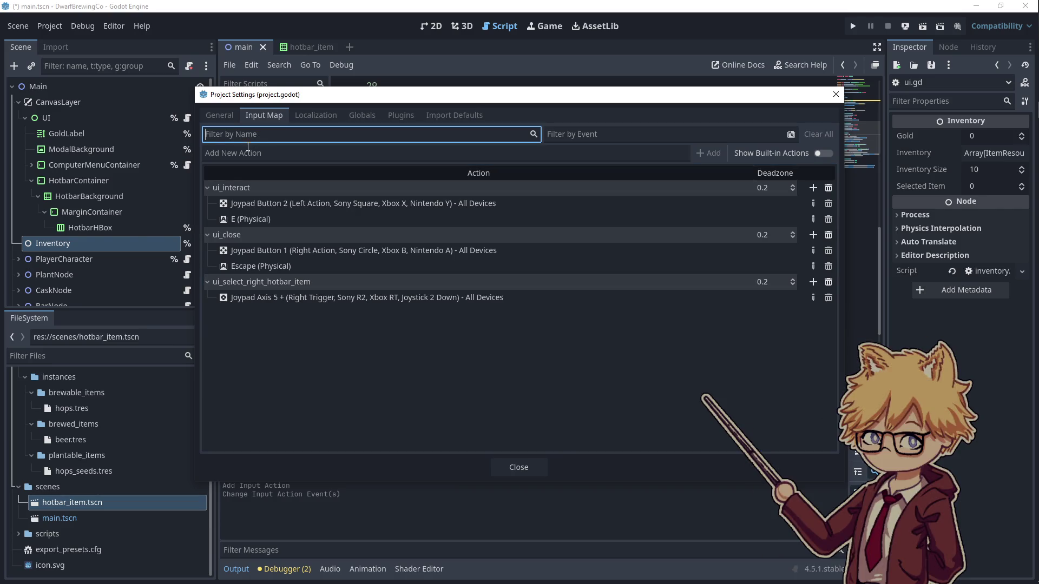
left_click(247, 147)
type("ui_sele")
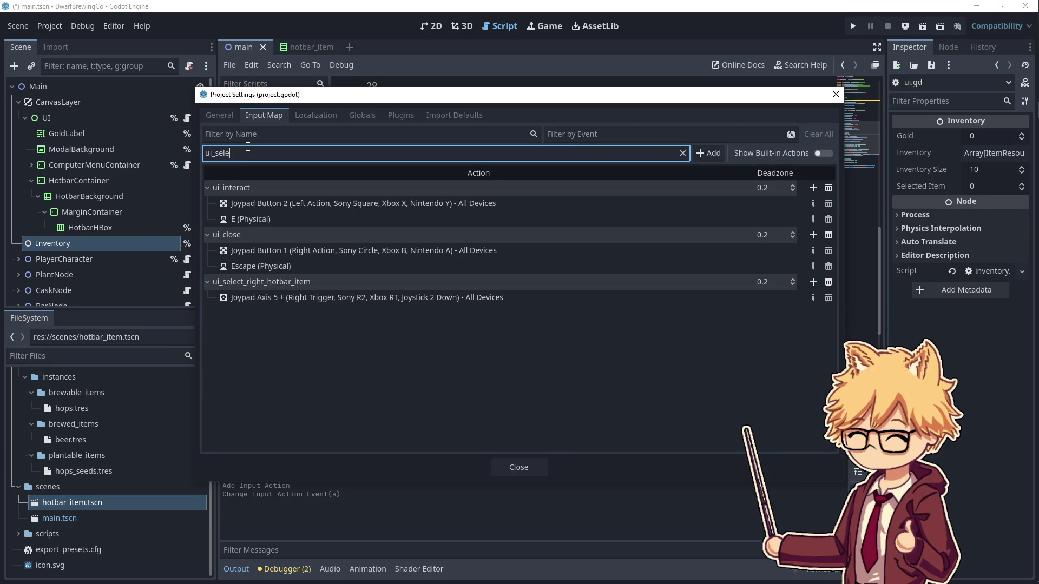
type("ct_left_hotbar_item")
key("Return")
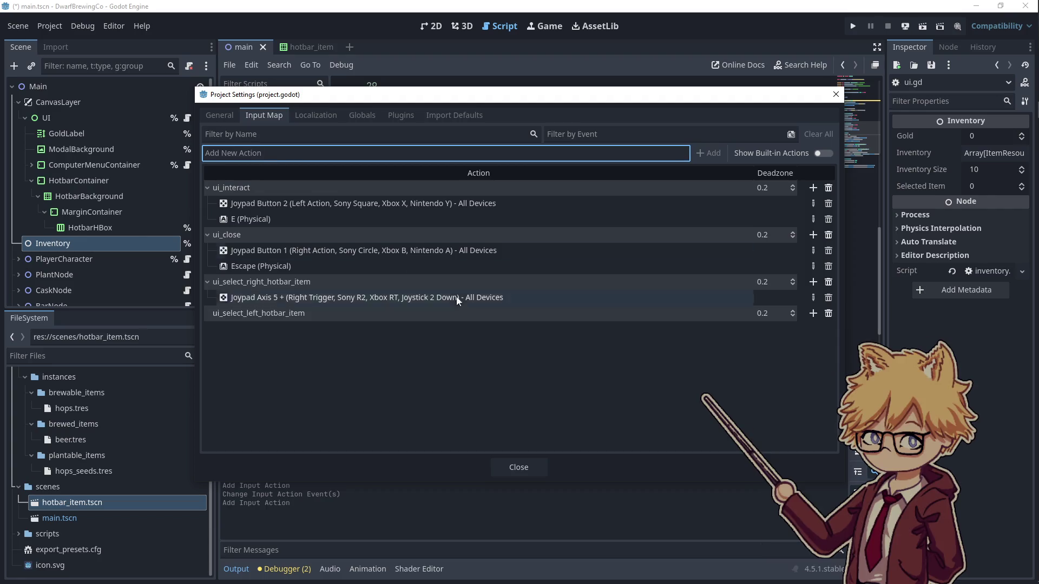
left_click(813, 313)
left_click(440, 381)
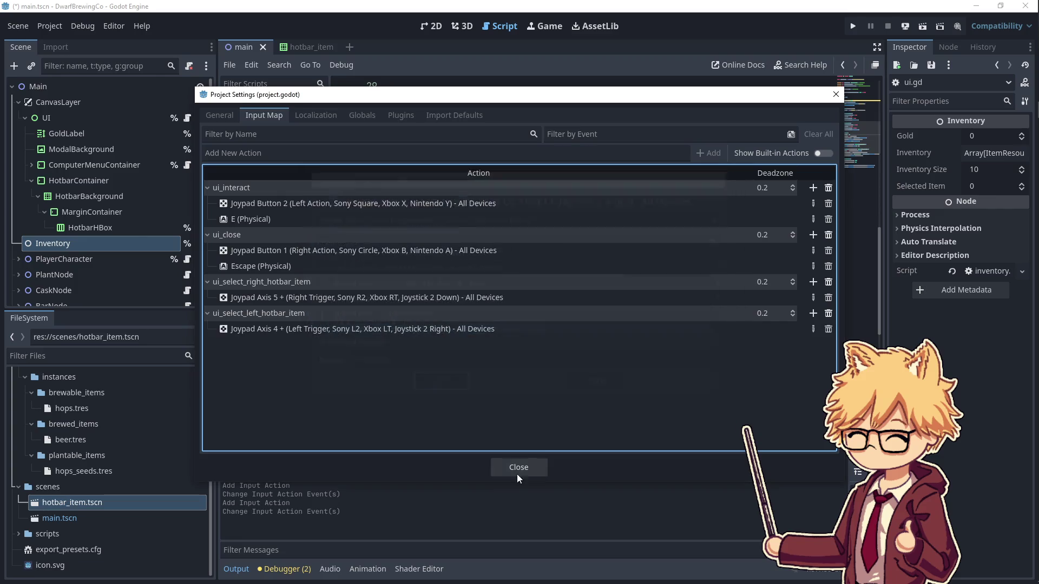
left_click(517, 474)
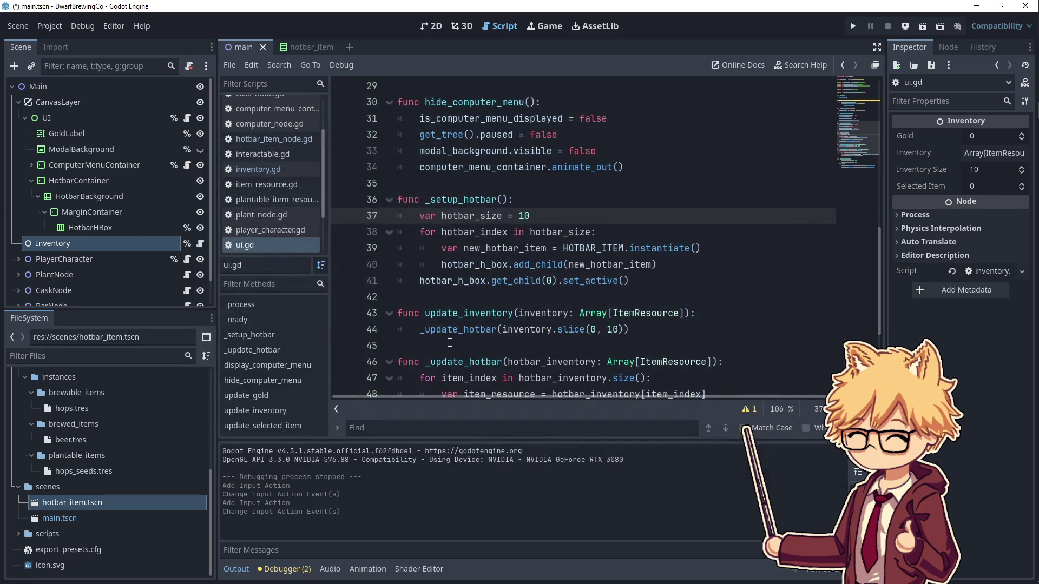
- In inventory.gd, add a _process(delta: float) function below _ready
left_click(200, 243)
scroll(487, 243, "down", 1)
left_click(525, 251)
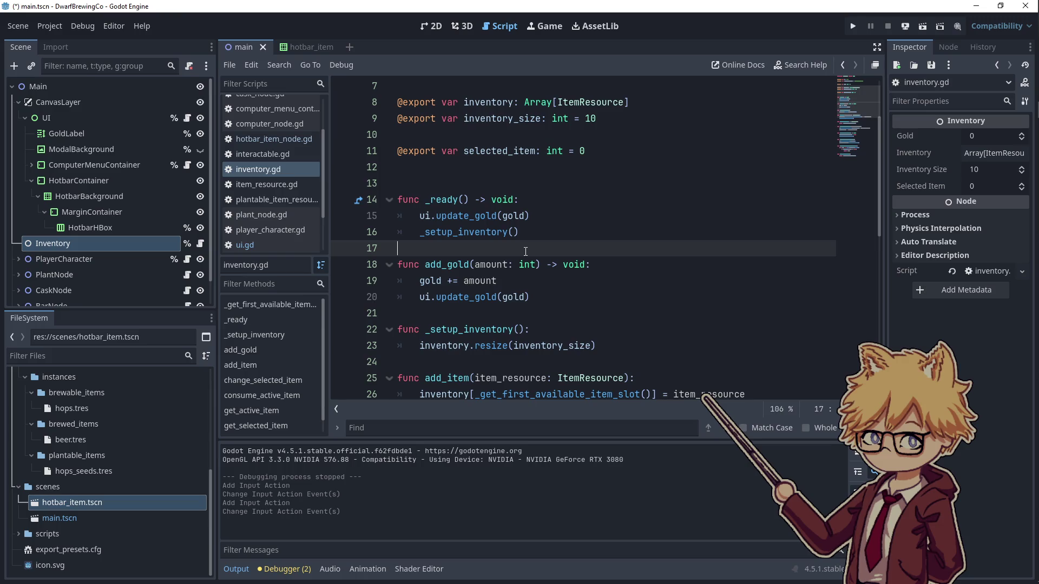
key("Return")
type("fu")
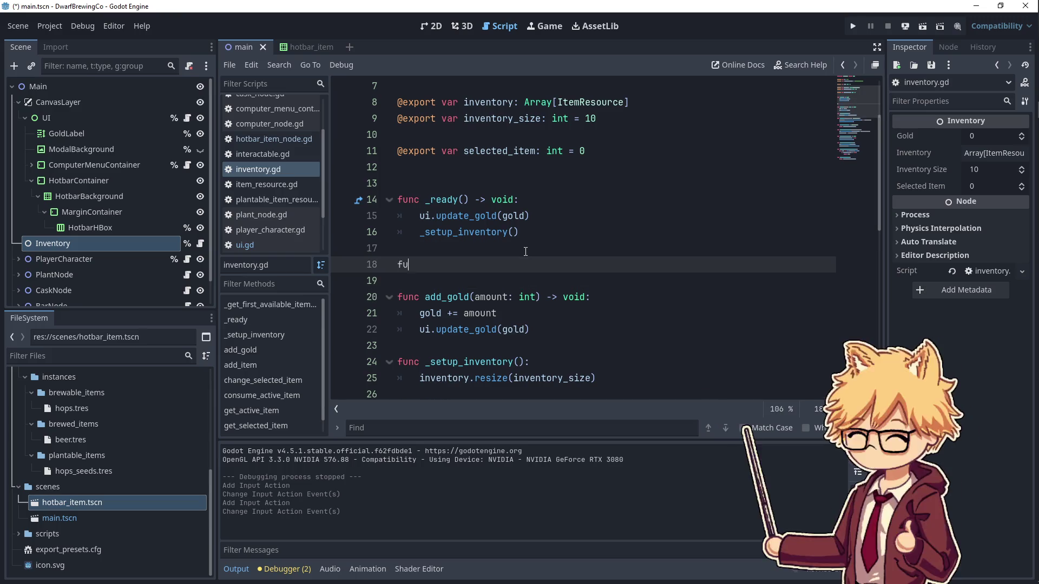
type("nc _process():")
key("Return")
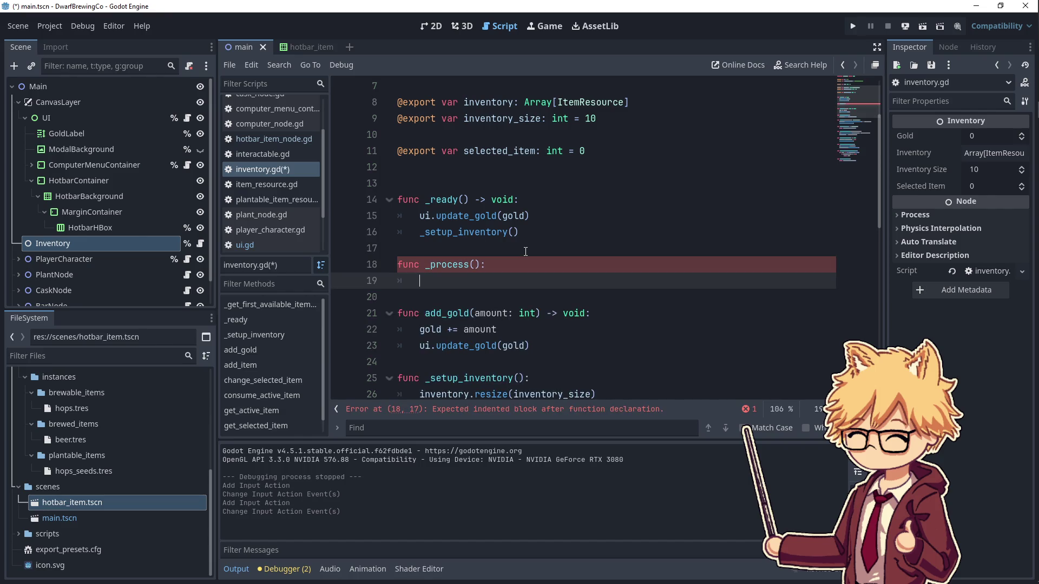
key("Up")
key("End")
key("Left")
key("Left")
type("delta: float")
key("Right")
key("Return")
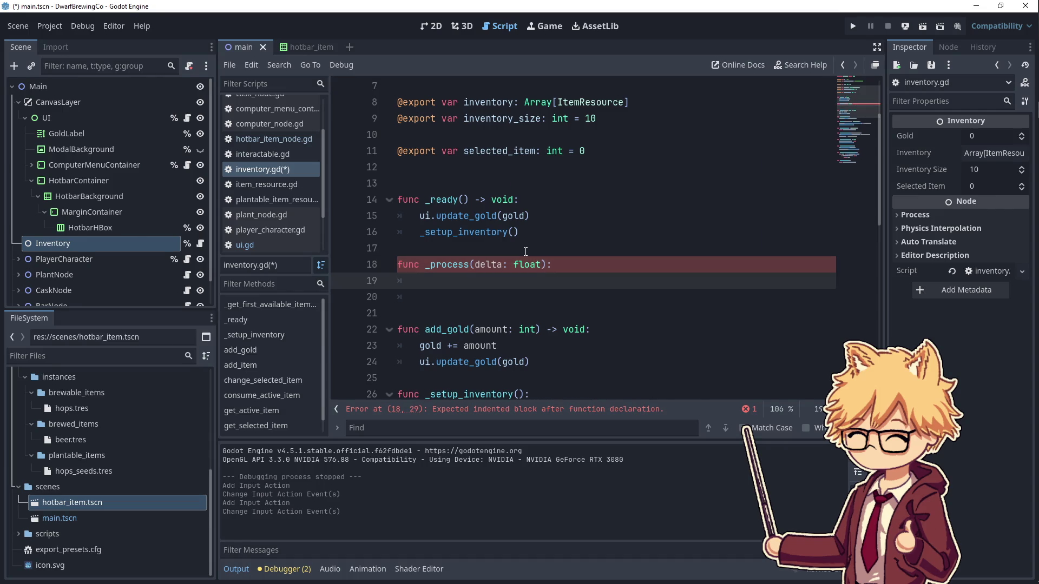
- Give _process a -> void return type and make it call update_hotbar_active_item()
type("->")
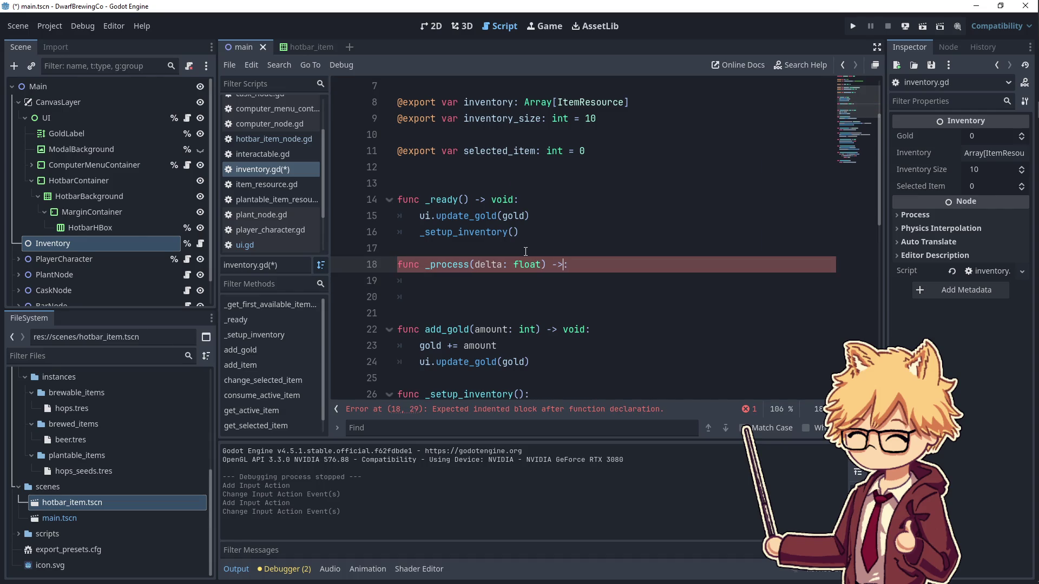
key("Left")
type("void")
key("End")
key("Return")
type("if Input.is")
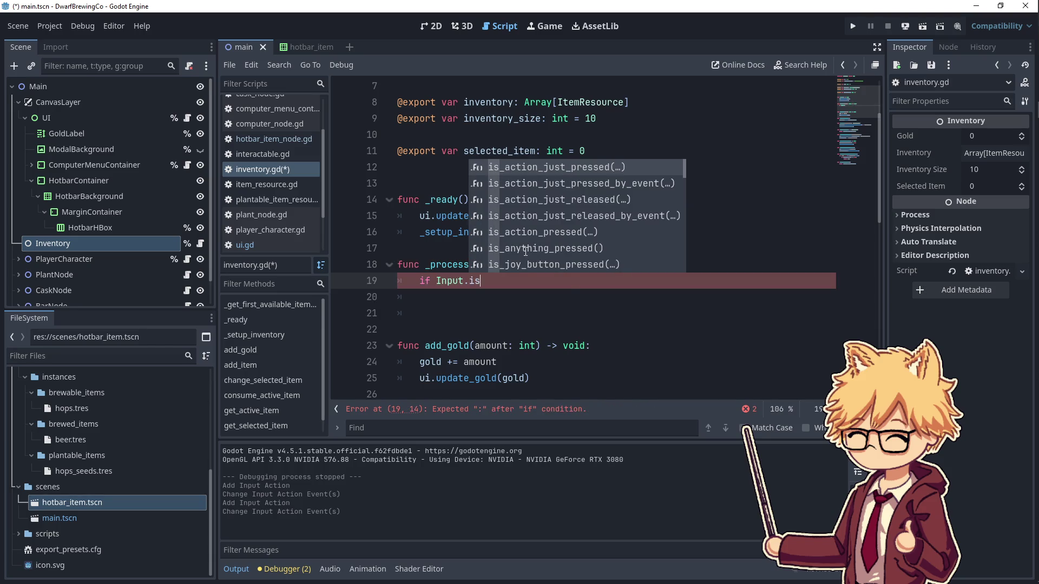
key("BackSpace")
key("BackSpace")
key("BackSpace")
type("_")
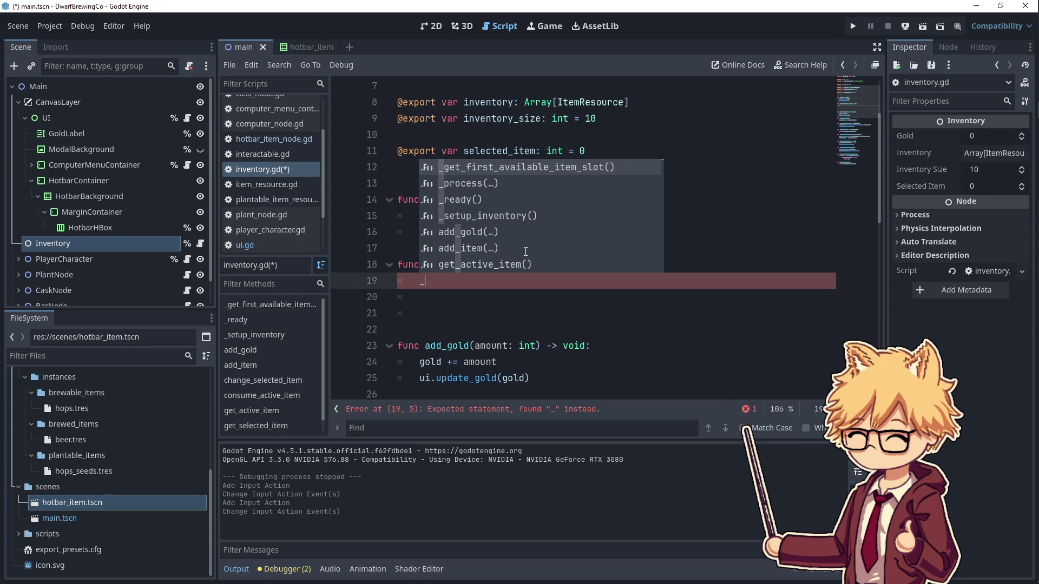
type("update_hotbar_active_item()")
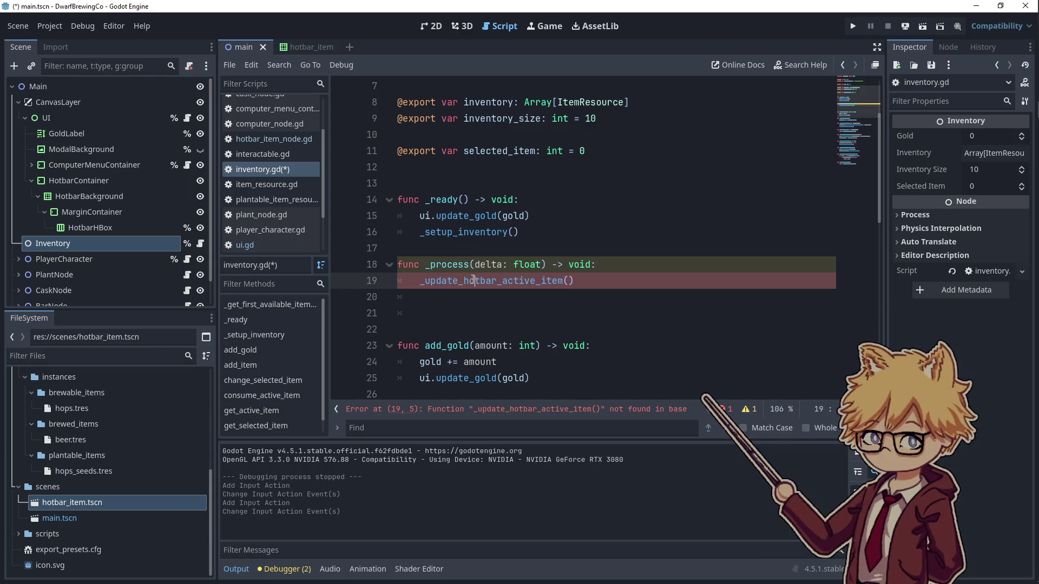
left_click(464, 327)
key("BackSpace")
key("BackSpace")
scroll(469, 220, "down", 2)
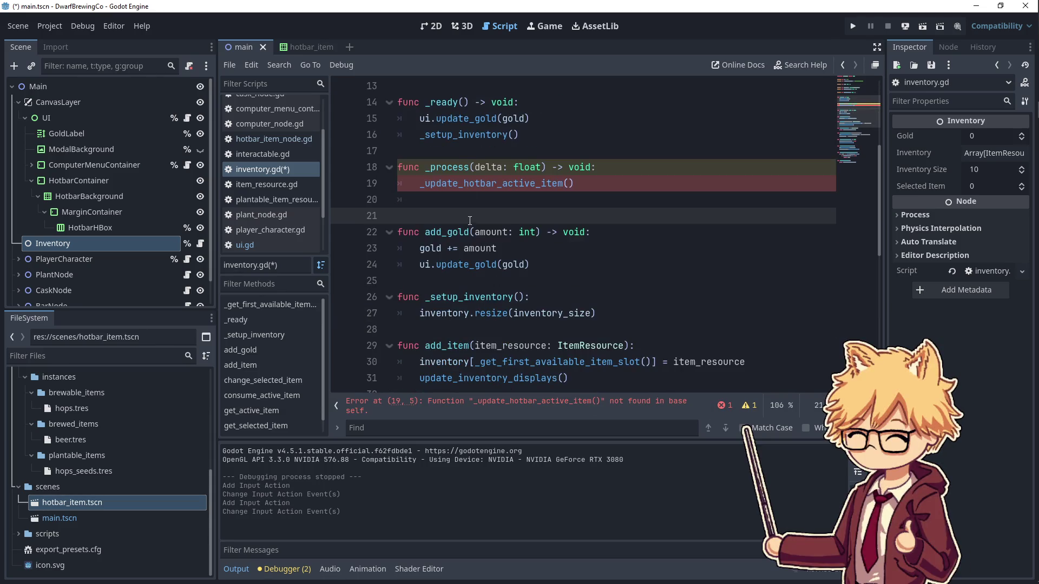
scroll(476, 243, "down", 8)
left_click(485, 313)
- Add a stub function _update_hotbar_active_item() containing pass
key("Return")
key("Return")
type("_update_hotbar_active_item")
key("ctrl+z")
type("func _update_hotbar_active_item():")
key("Return")
type("pass")
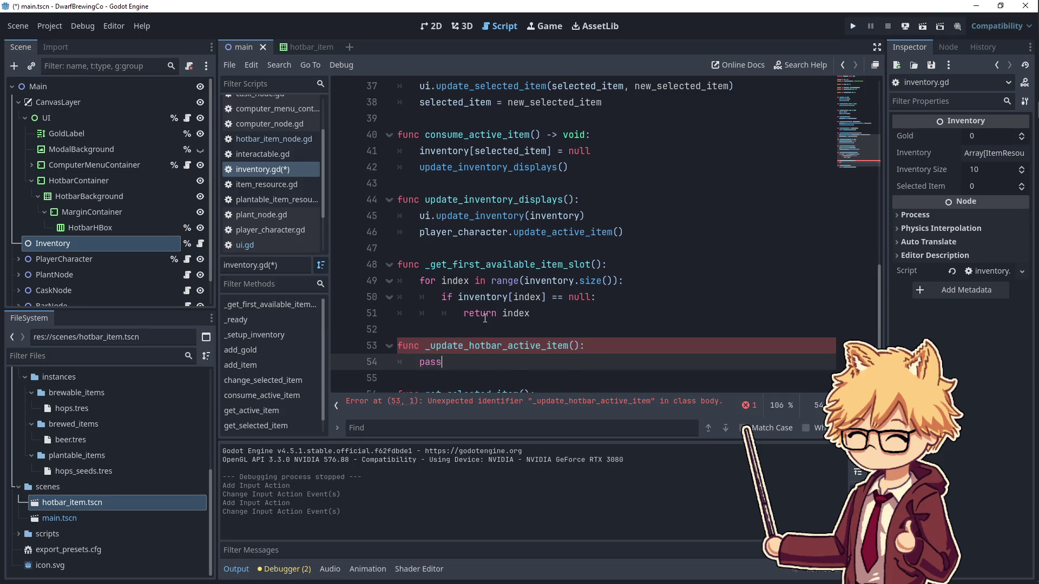
scroll(485, 318, "down", 1)
- Replace pass with: if ui_select_right_hotbar_item just pressed, selected_item += 1 % 10
double_click(436, 315)
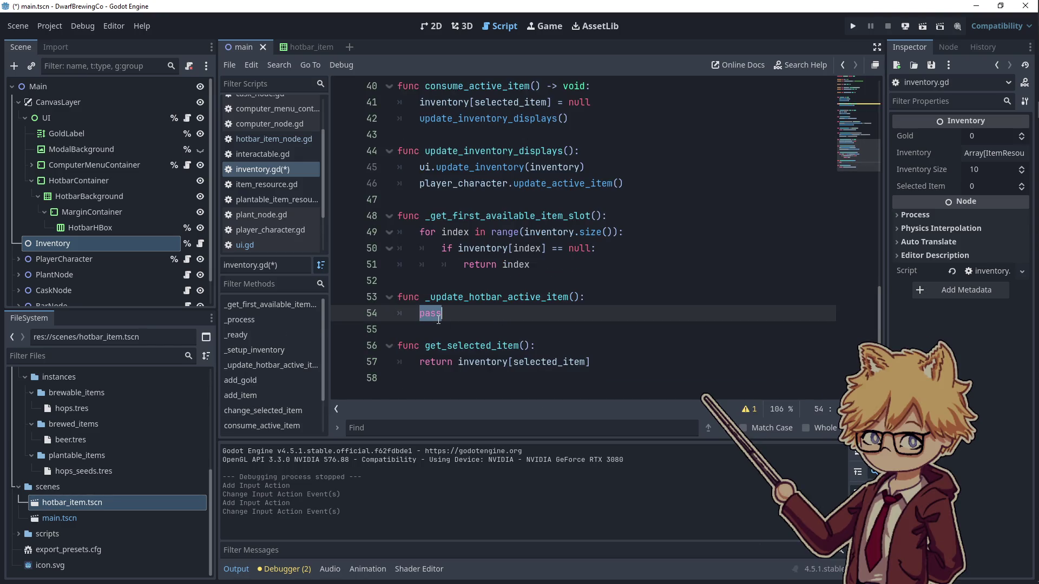
type("if Input")
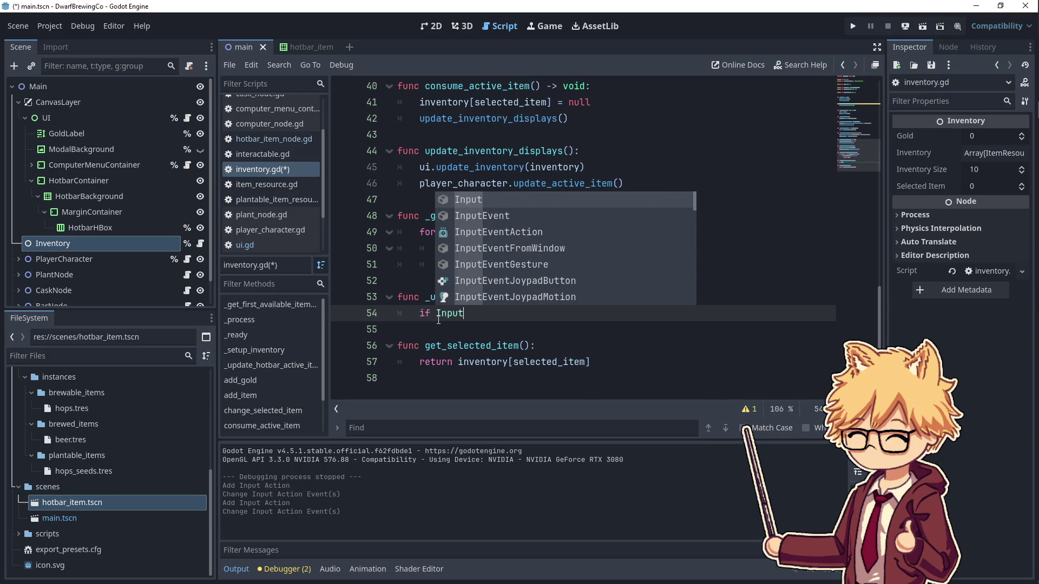
type(".is")
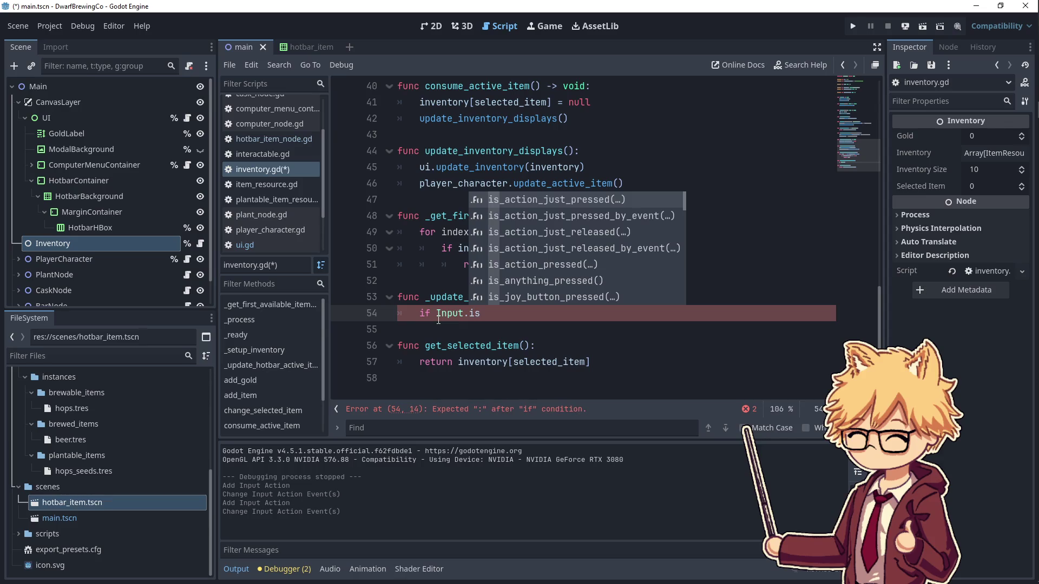
key("Return")
type("\"ui_")
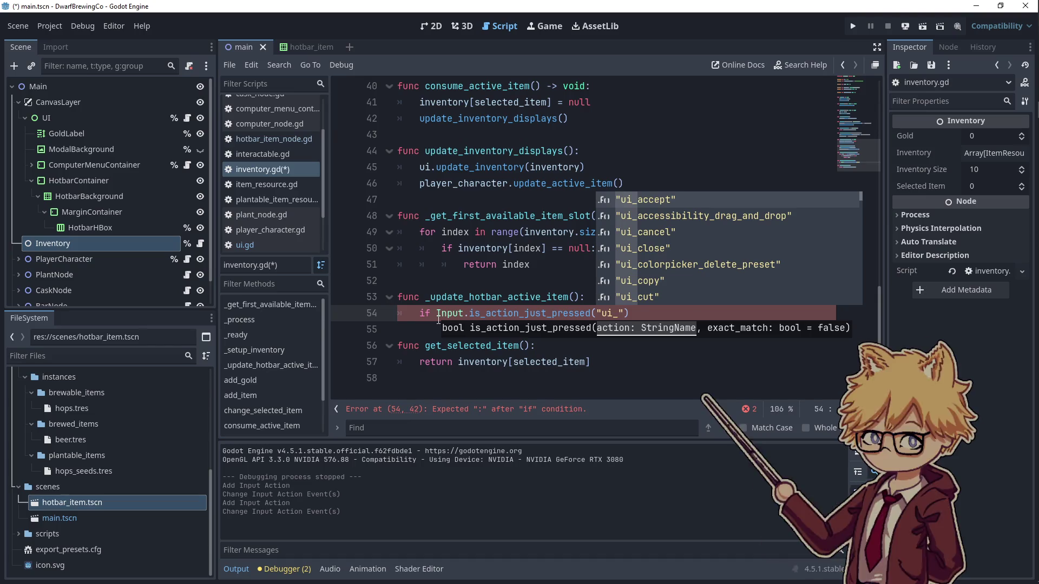
type("sele")
key("Return")
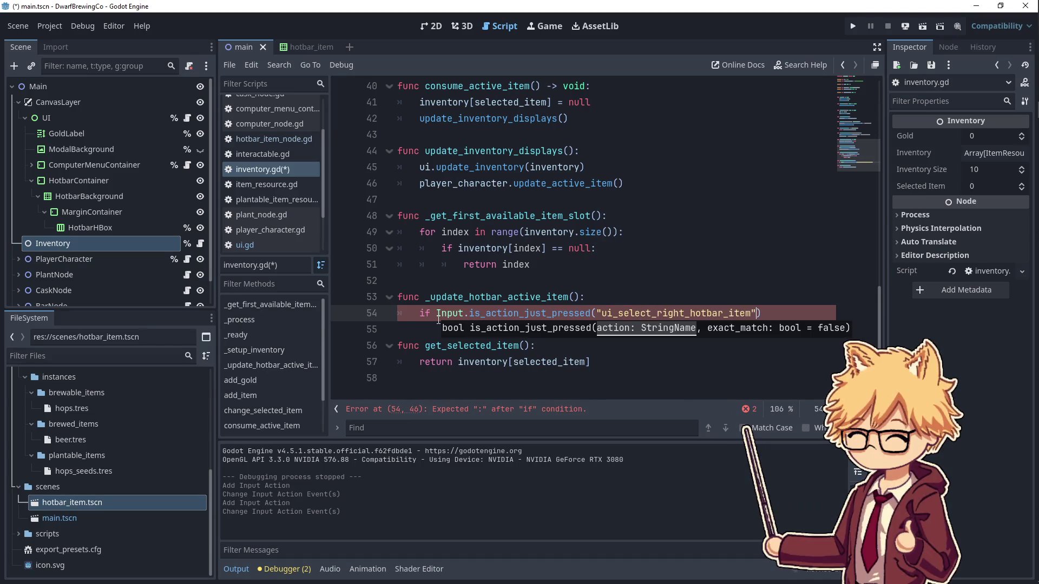
type(":")
key("Return")
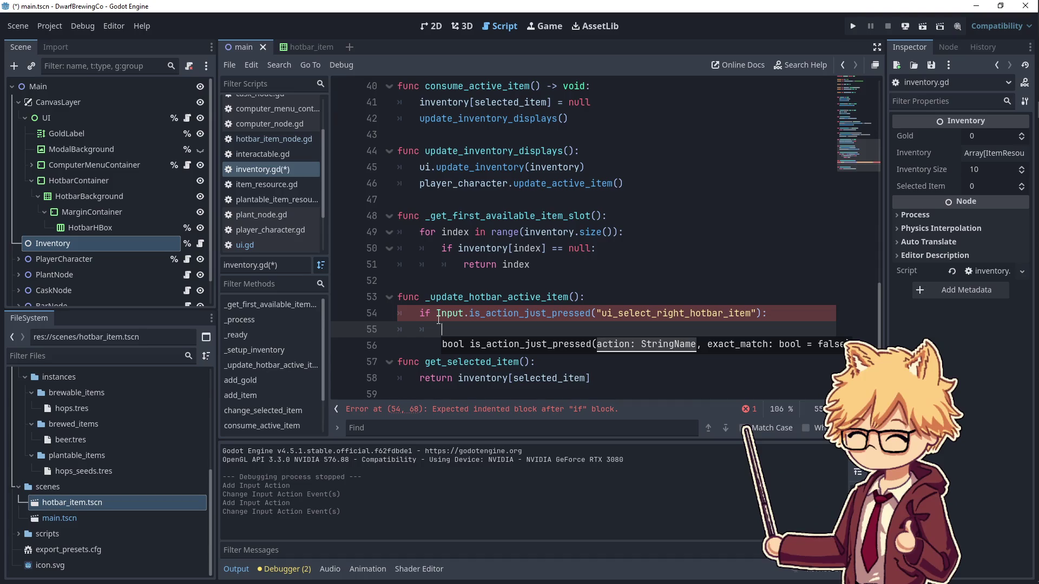
type("sele")
key("Return")
type("+= ")
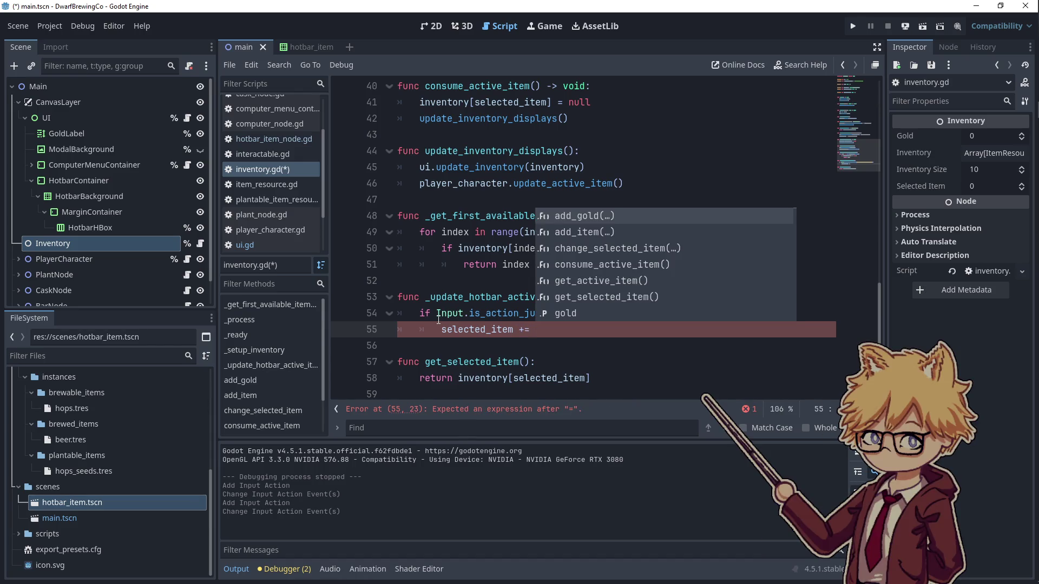
type("1 % 10")
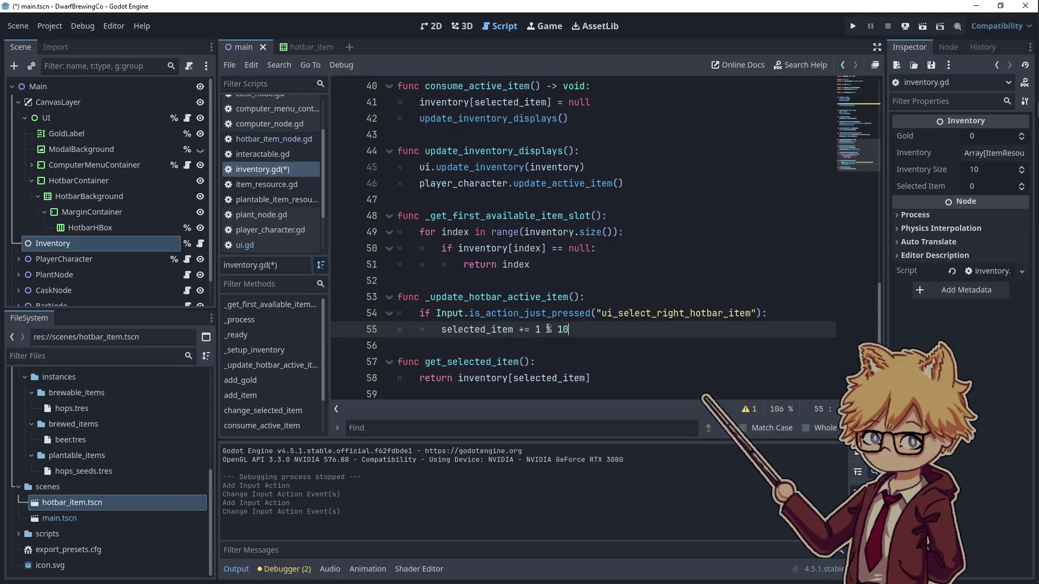
- Add an elif branch checking Input.is_action_just_pressed("ui_select_left_hotbar_item")
double_click(488, 330)
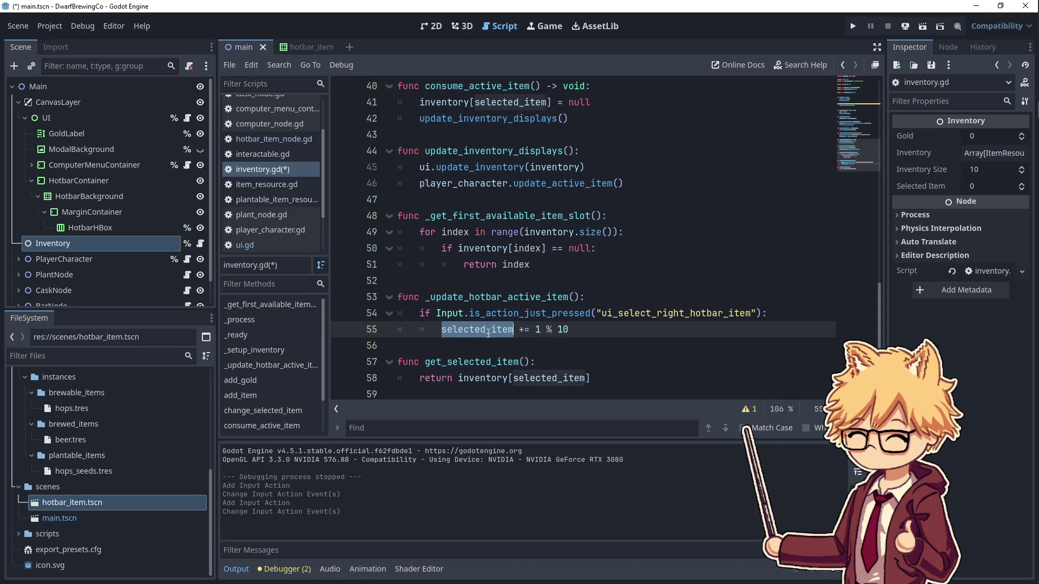
left_click(464, 330)
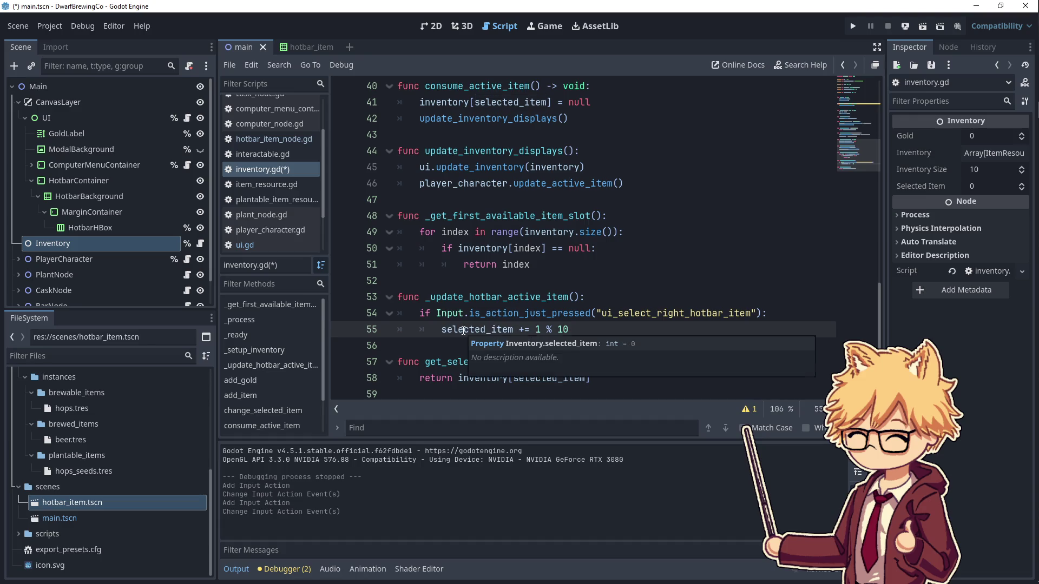
left_click(590, 334)
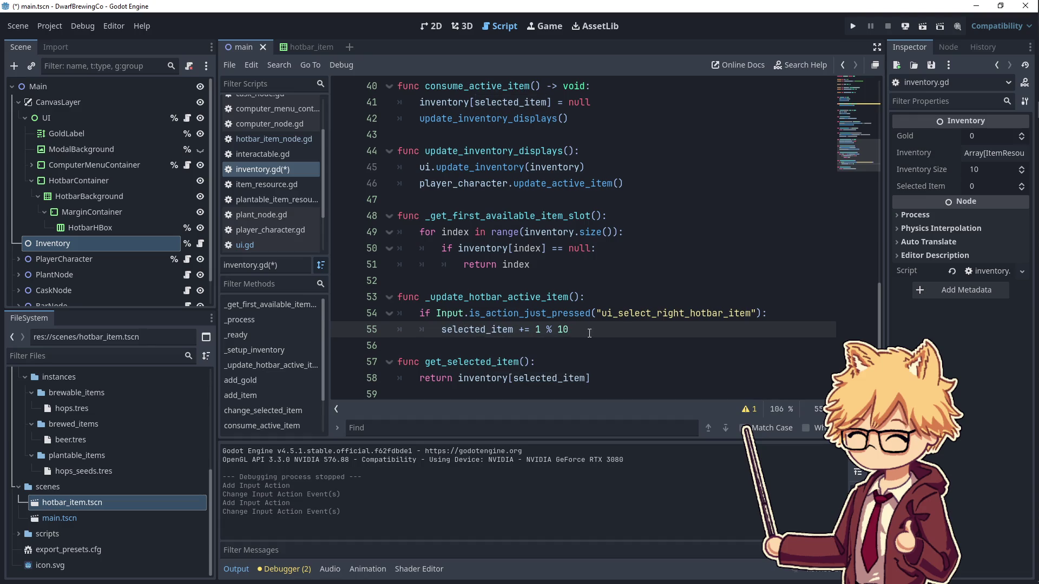
key("Return")
key("BackSpace")
type("eli")
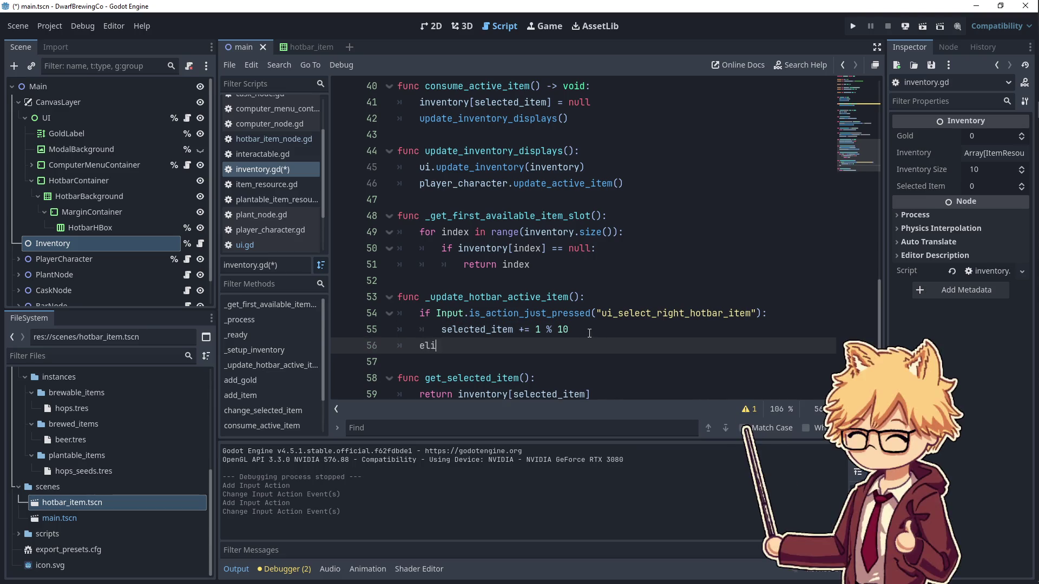
type("f Input.is")
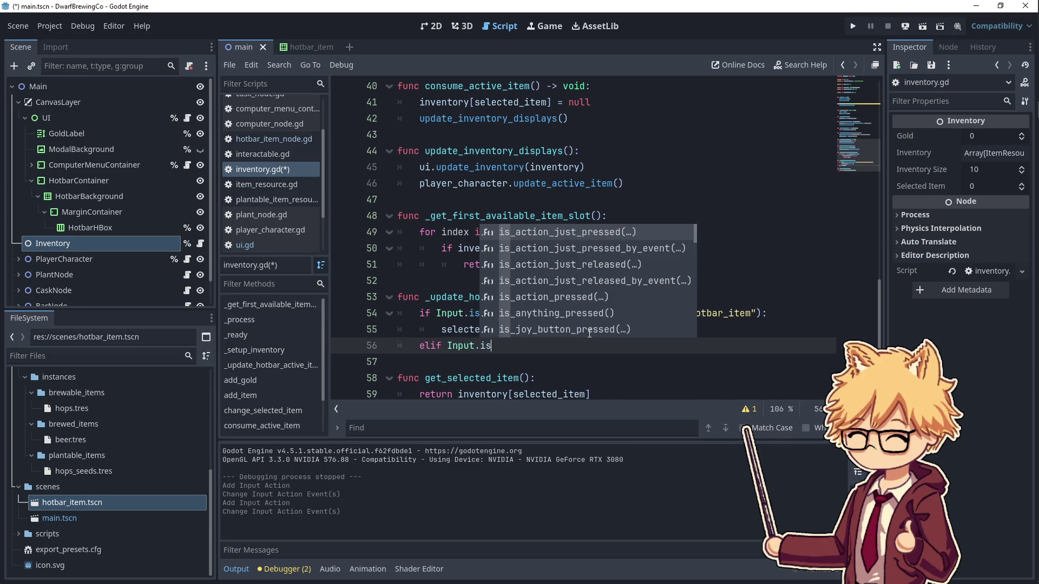
key("Return")
type("\"ui_")
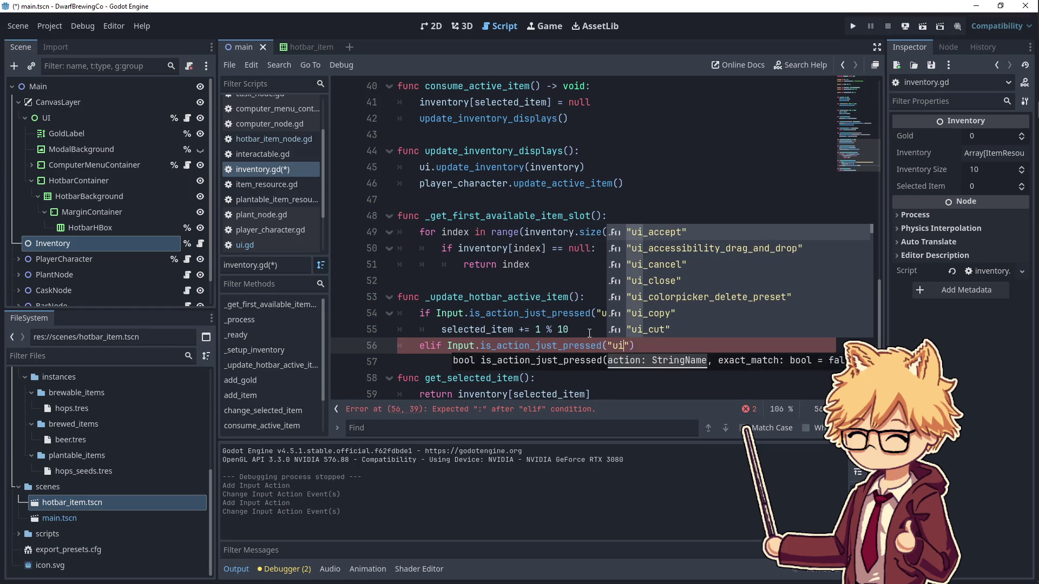
type("sele")
key("Down")
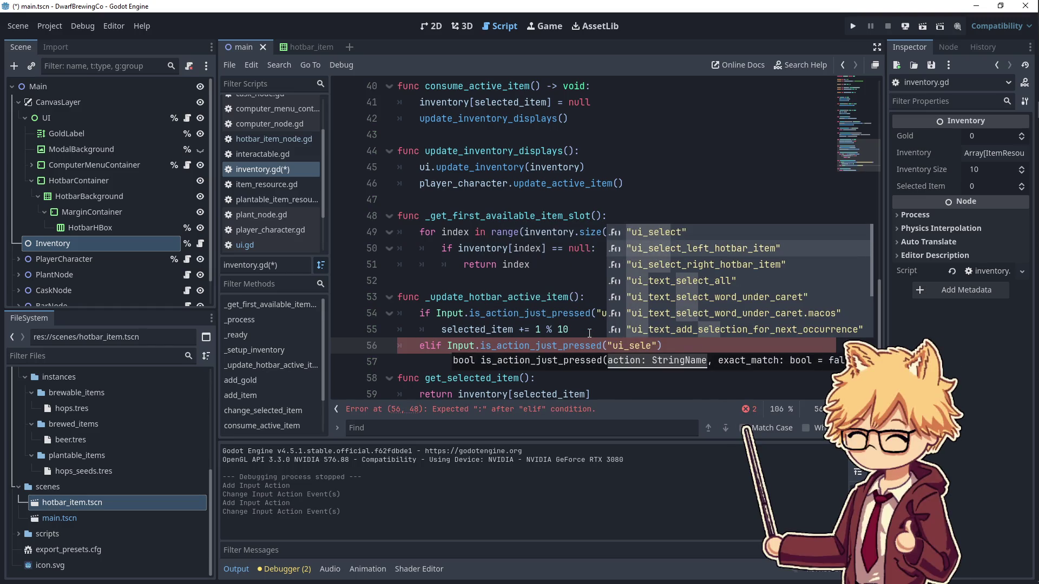
key("Return")
- Make the elif branch decrement selected_item by 1 % 10 and save inventory.gd
key("End")
type(":")
key("Return")
type("select")
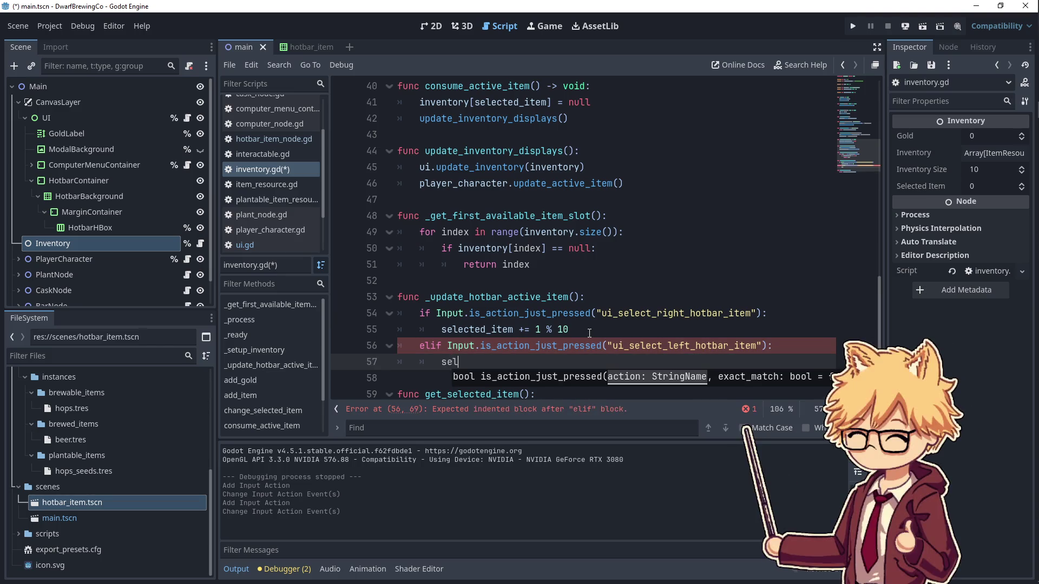
key("Return")
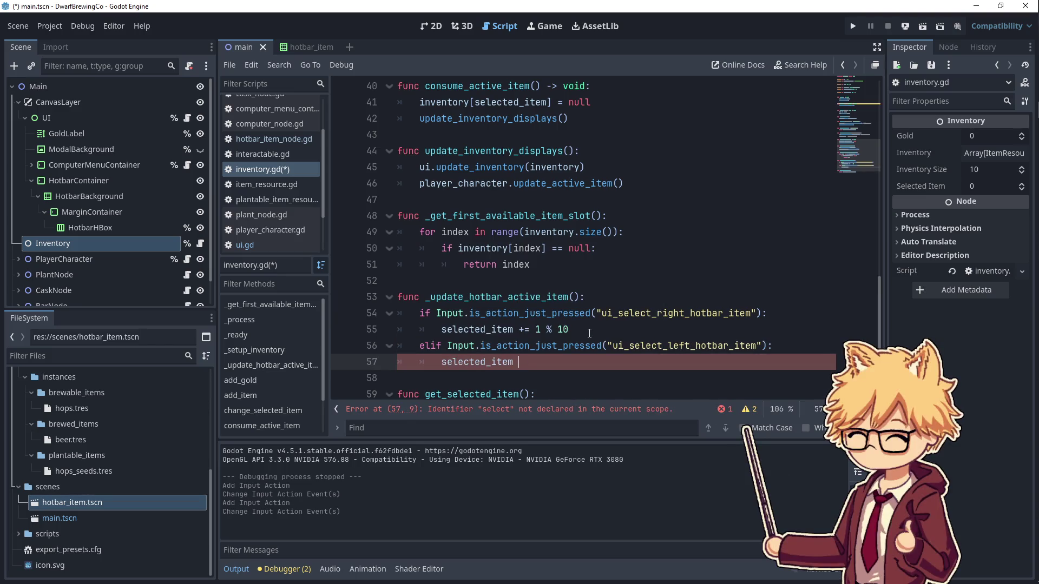
type("-= 1 % 10")
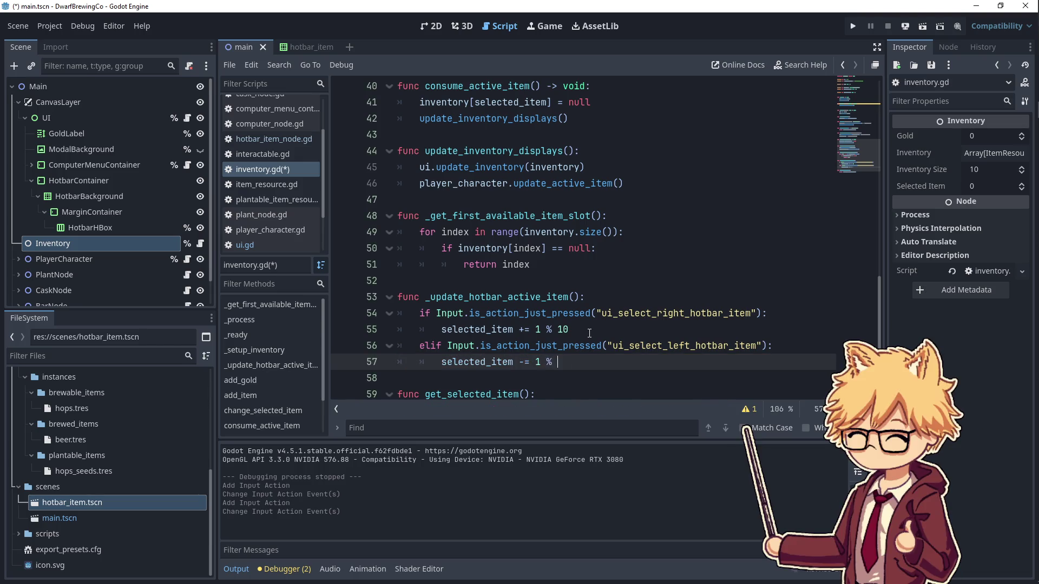
key("ctrl+s")
- Scroll through inventory.gd to find the change_selected_item function, returning to line 55
scroll(574, 314, "down", 1)
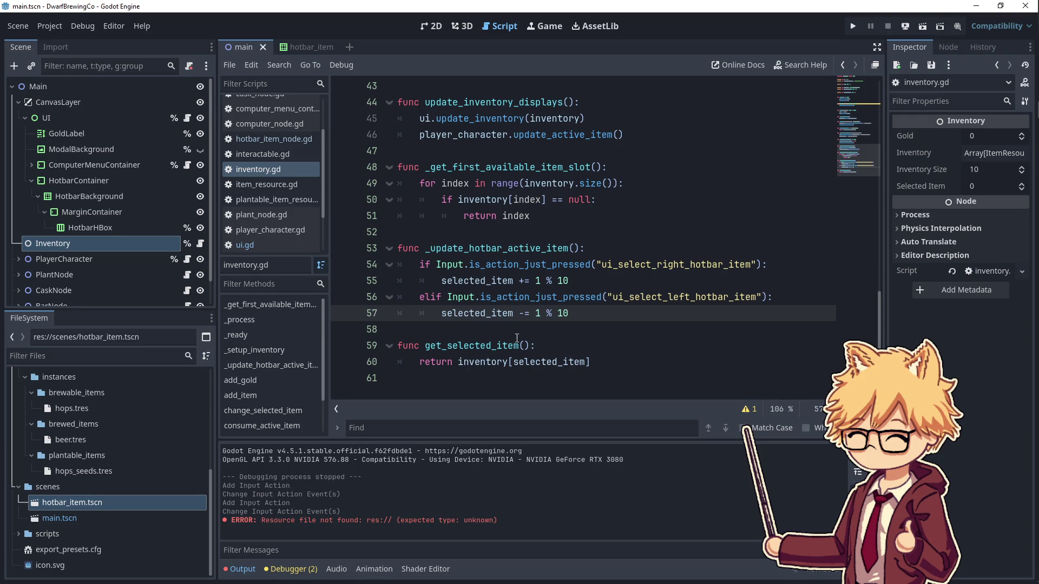
scroll(508, 265, "up", 2)
mouse_move(509, 264)
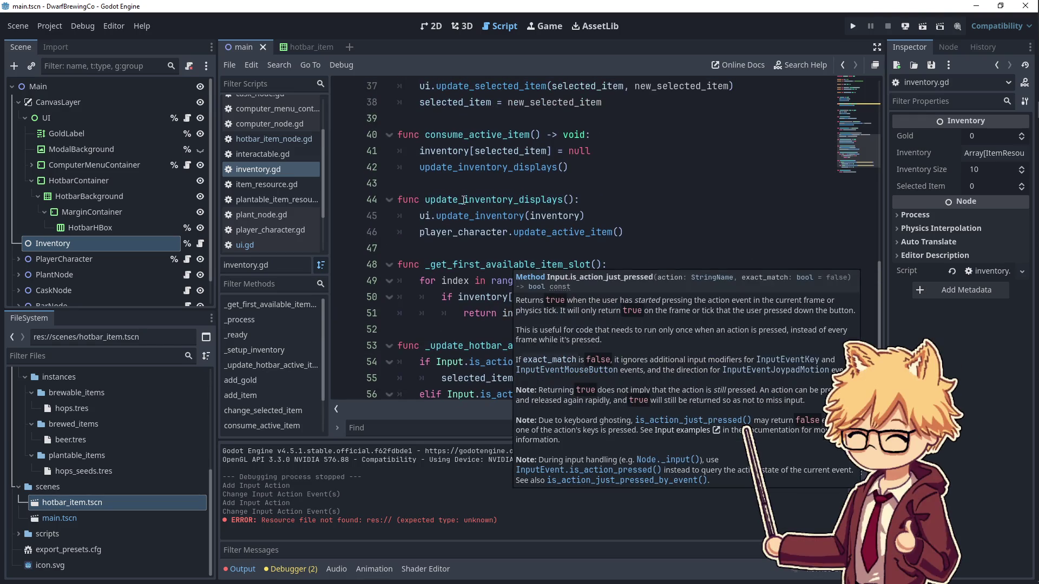
scroll(469, 213, "up", 4)
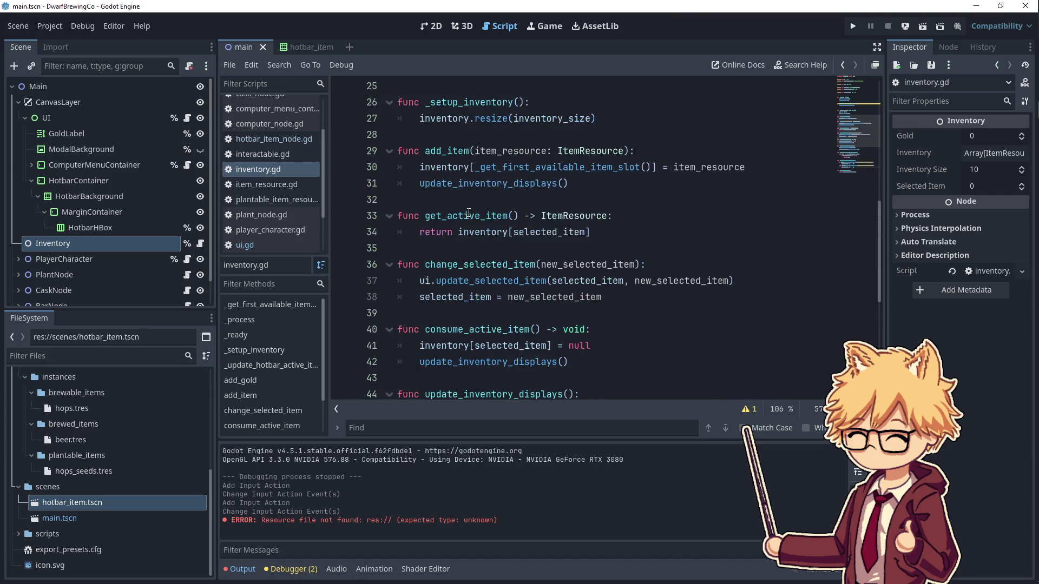
scroll(468, 213, "up", 1)
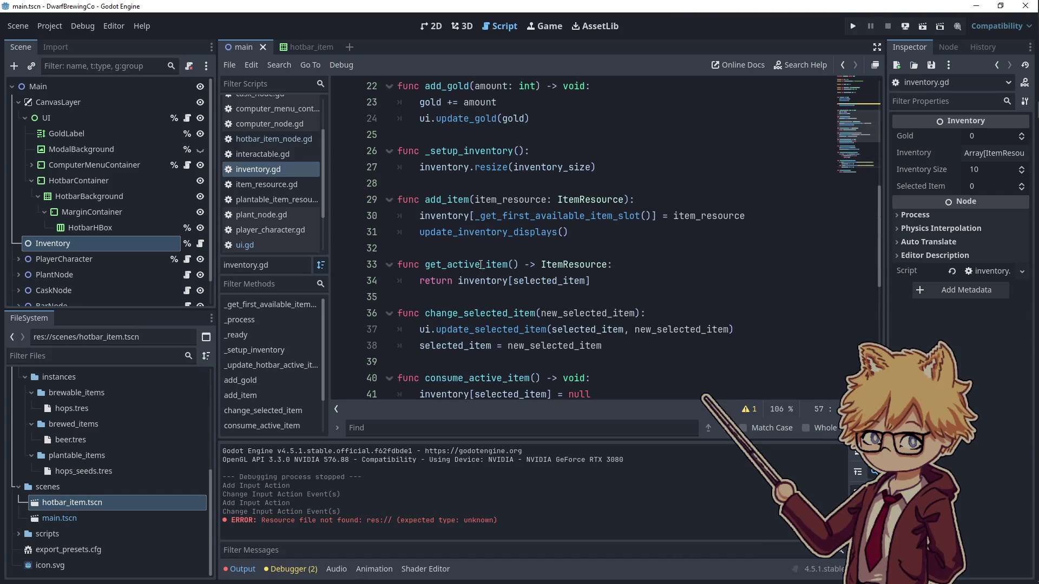
scroll(481, 264, "up", 2)
scroll(480, 265, "down", 5)
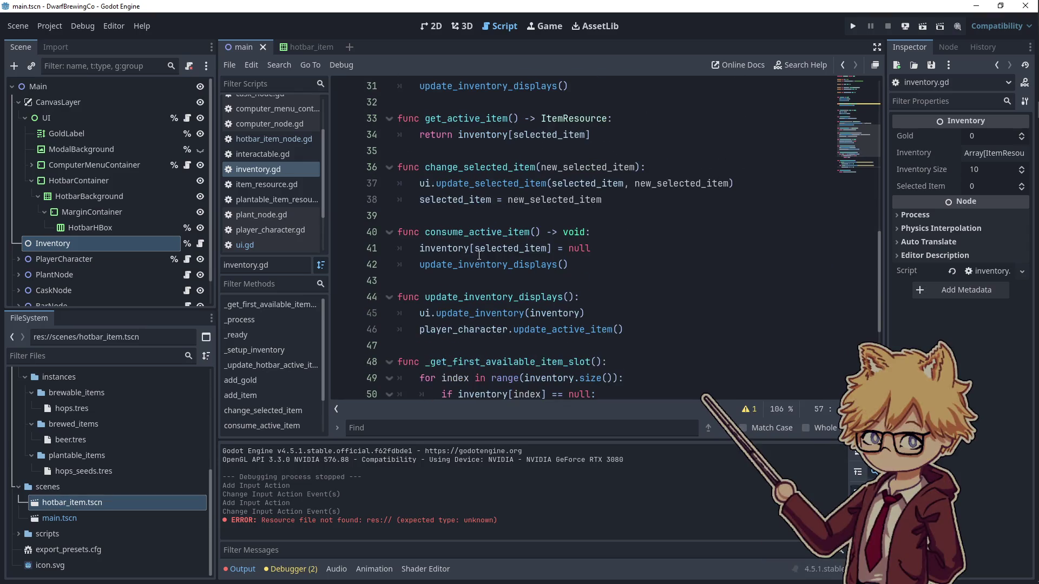
scroll(478, 253, "down", 2)
scroll(476, 237, "down", 2)
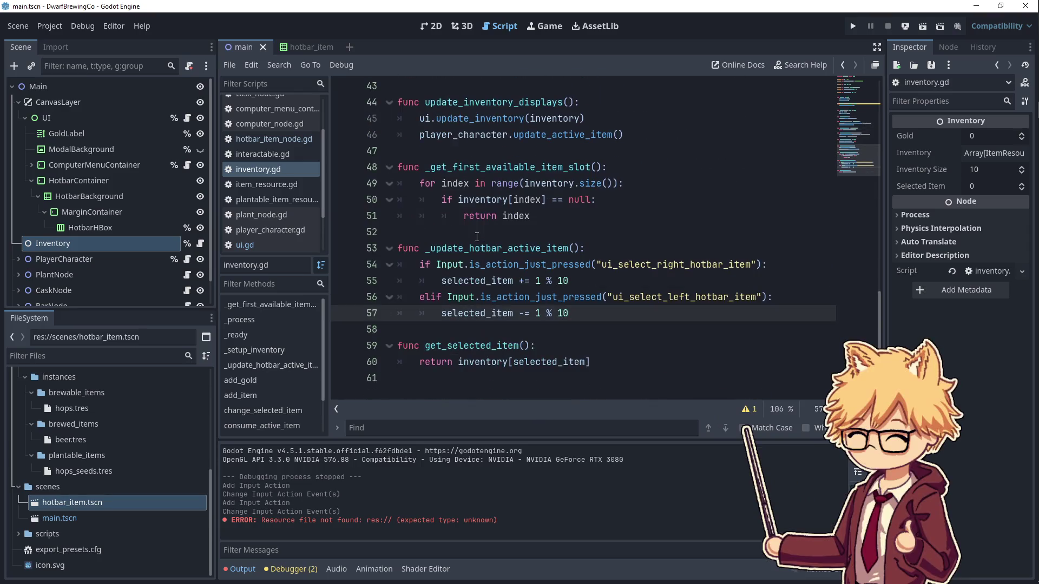
scroll(549, 248, "up", 1)
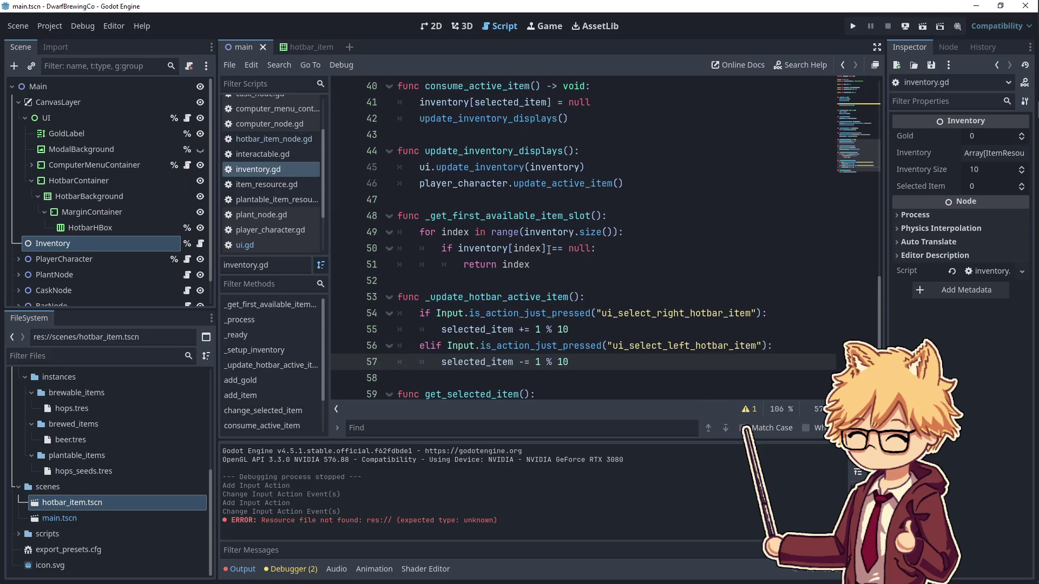
scroll(541, 252, "up", 5)
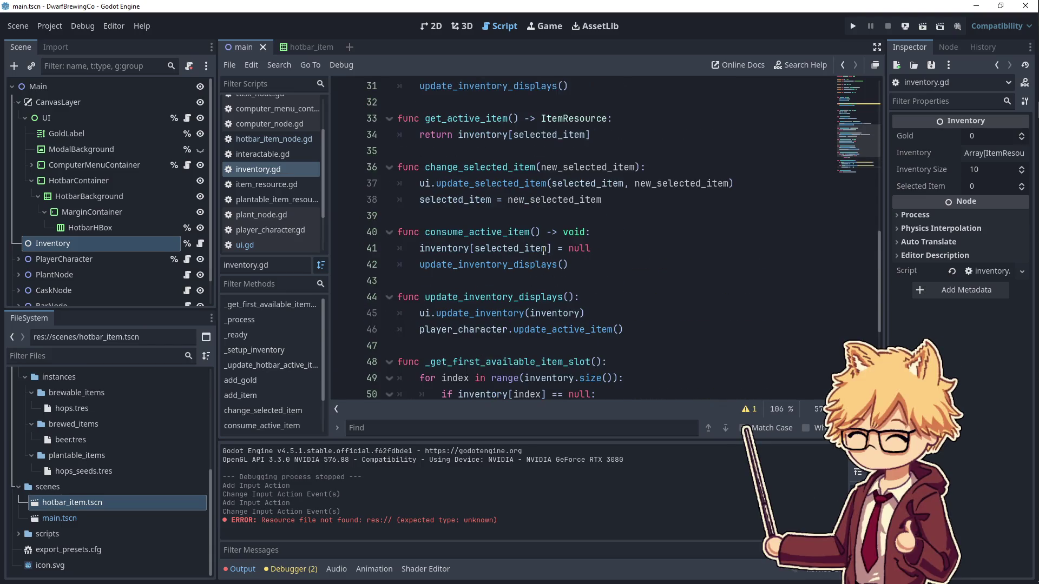
double_click(520, 265)
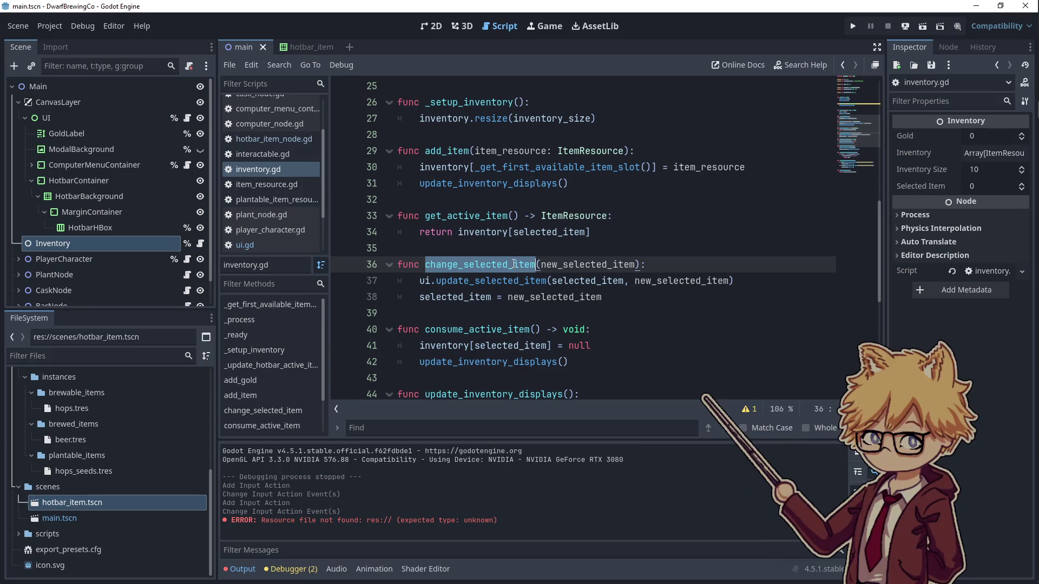
scroll(582, 323, "down", 6)
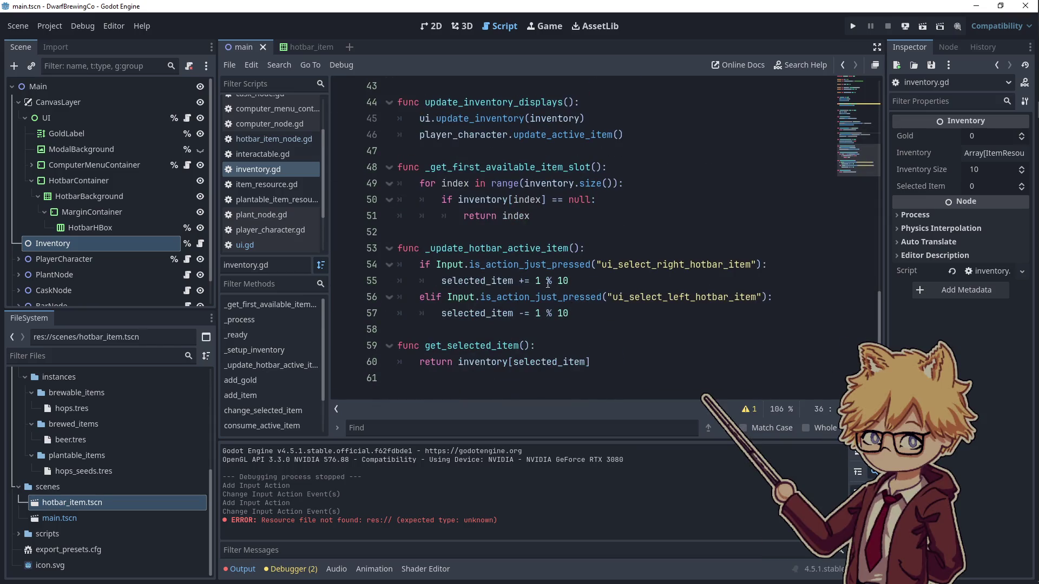
left_click(443, 279)
- Run the game, then reopen the Inventory node's script at line 55
key("F5")
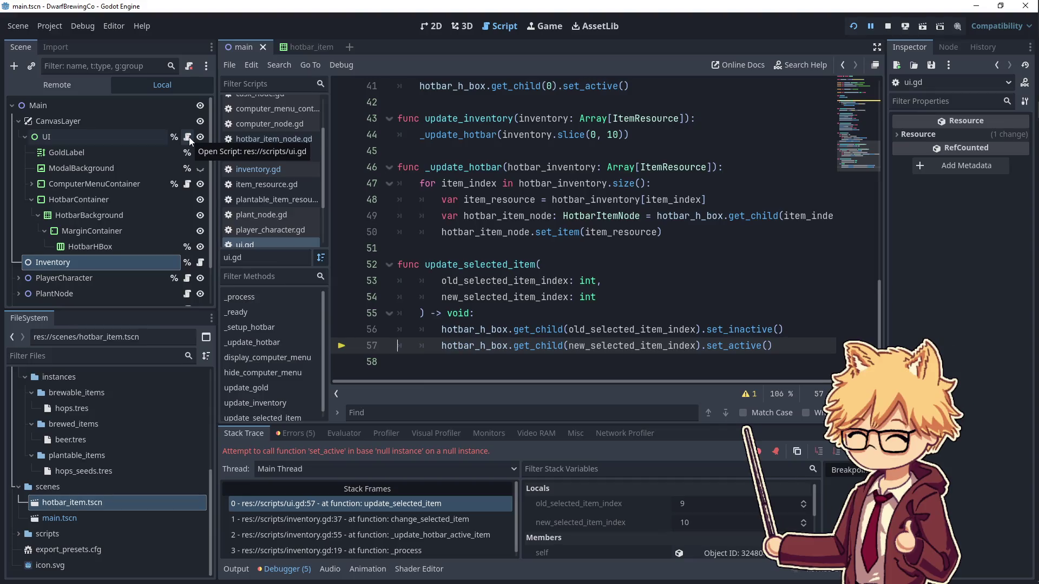
scroll(140, 167, "down", 2)
left_click(201, 238)
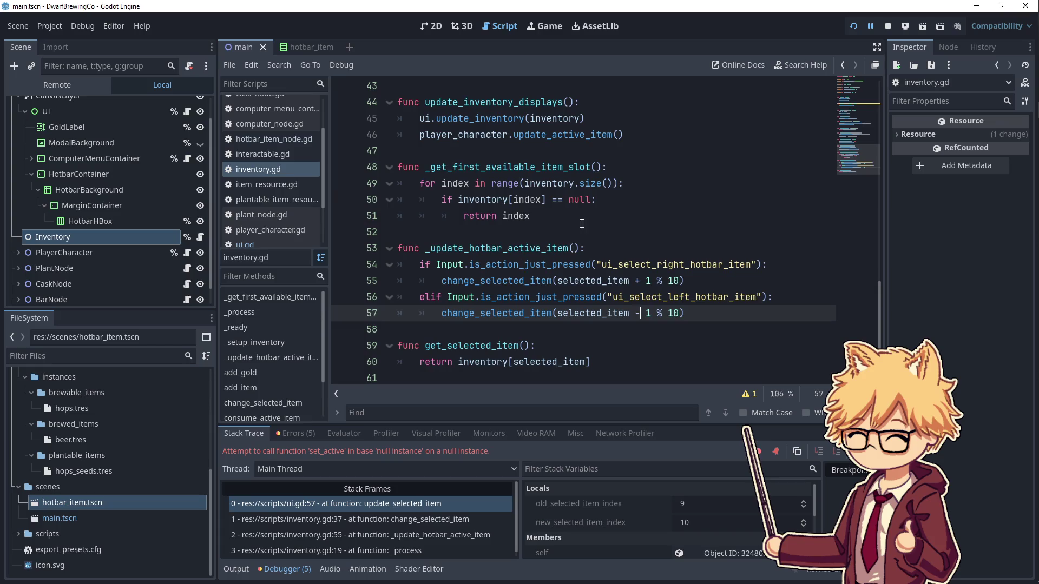
left_click(648, 280)
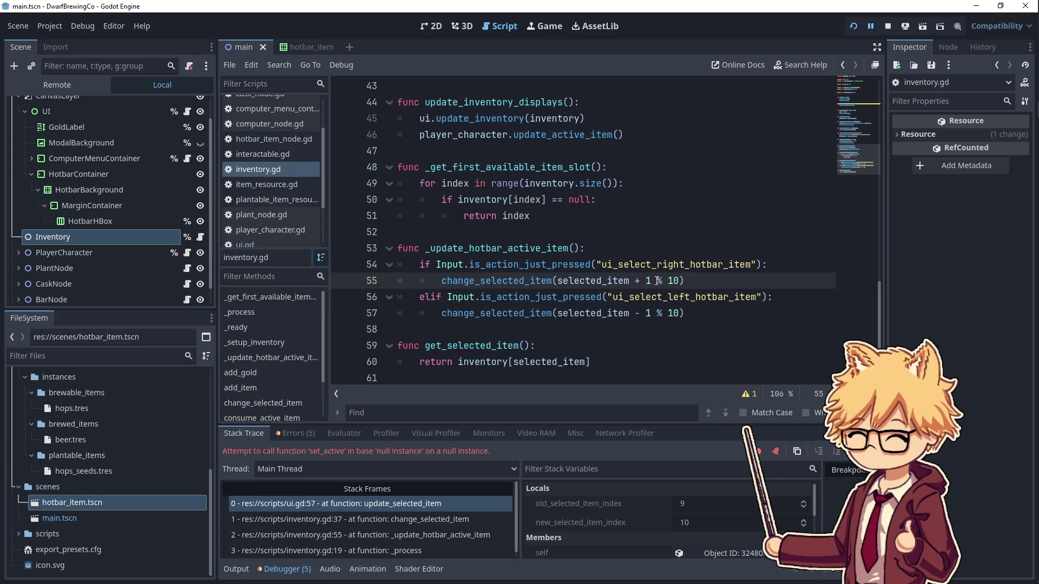
- Relaunch the game and step the hotbar selection left and right to slot 6
left_click(851, 31)
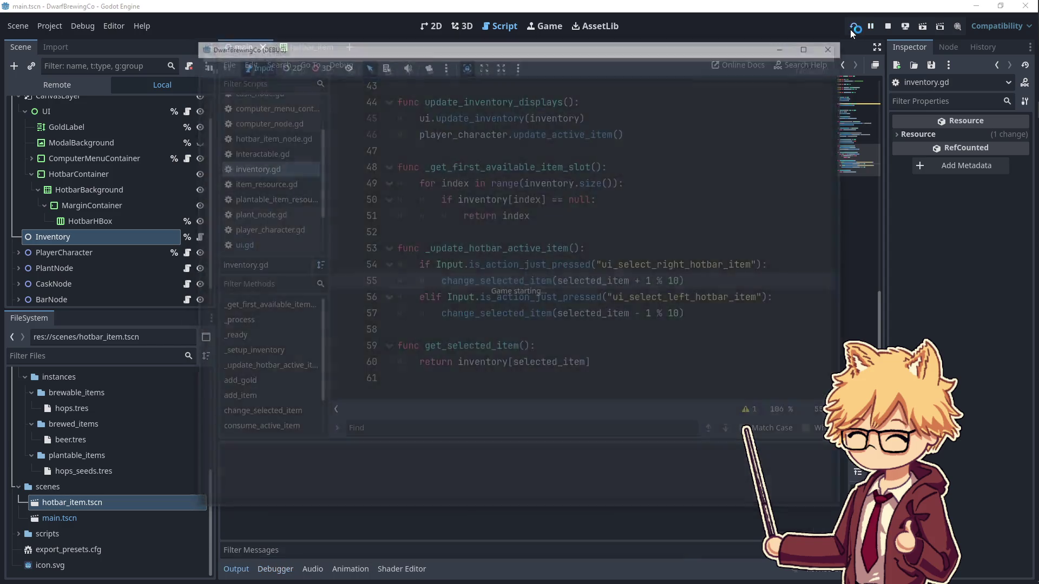
key("Left")
key("Left")
key("Right")
key("Right")
key("Right")
key("Right")
key("Right")
key("Right")
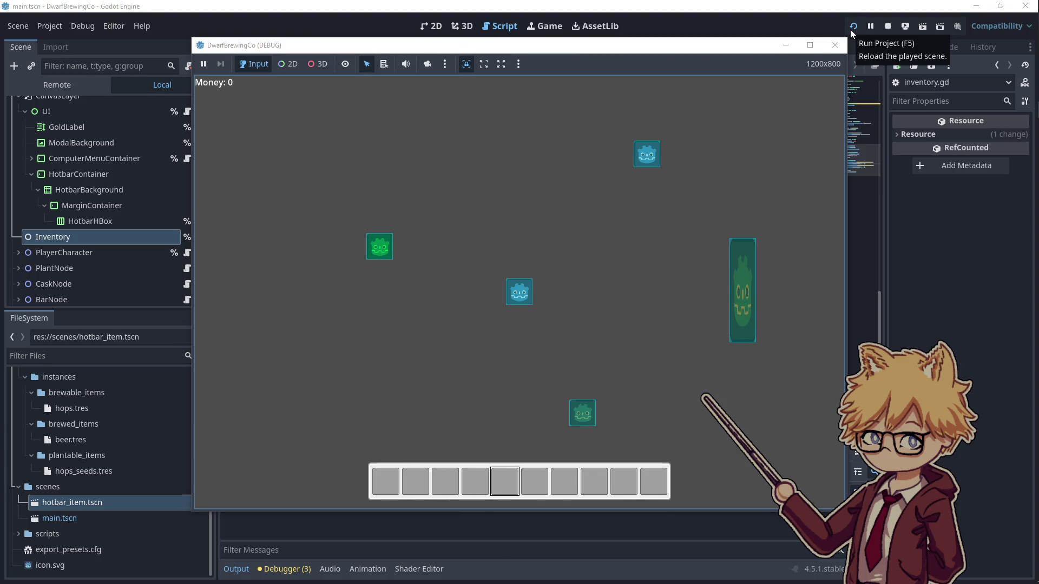
key("Right")
key("Right")
key("Right")
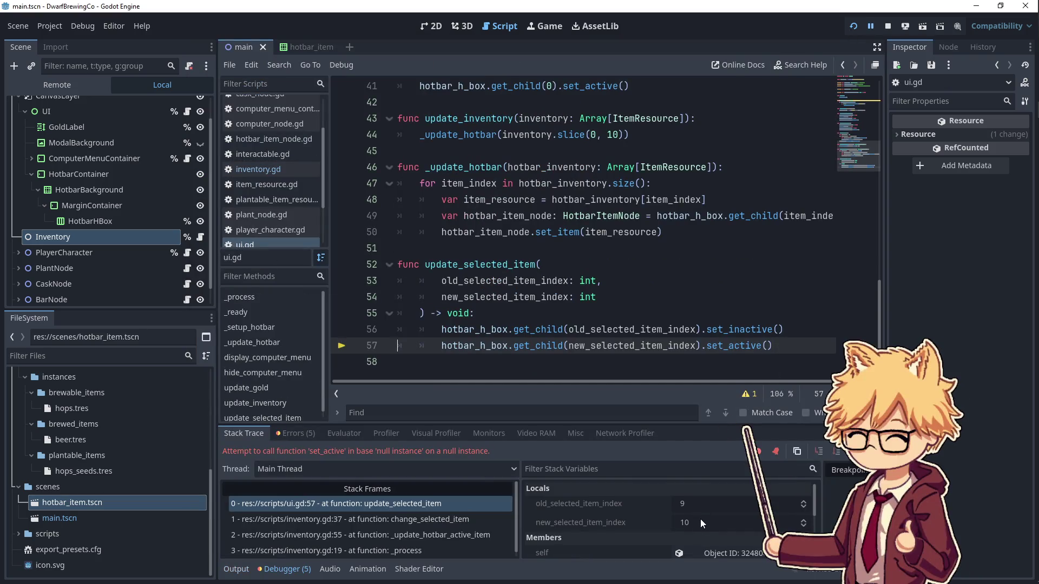
scroll(149, 182, "up", 2)
scroll(160, 249, "down", 2)
left_click(200, 242)
left_click(200, 242)
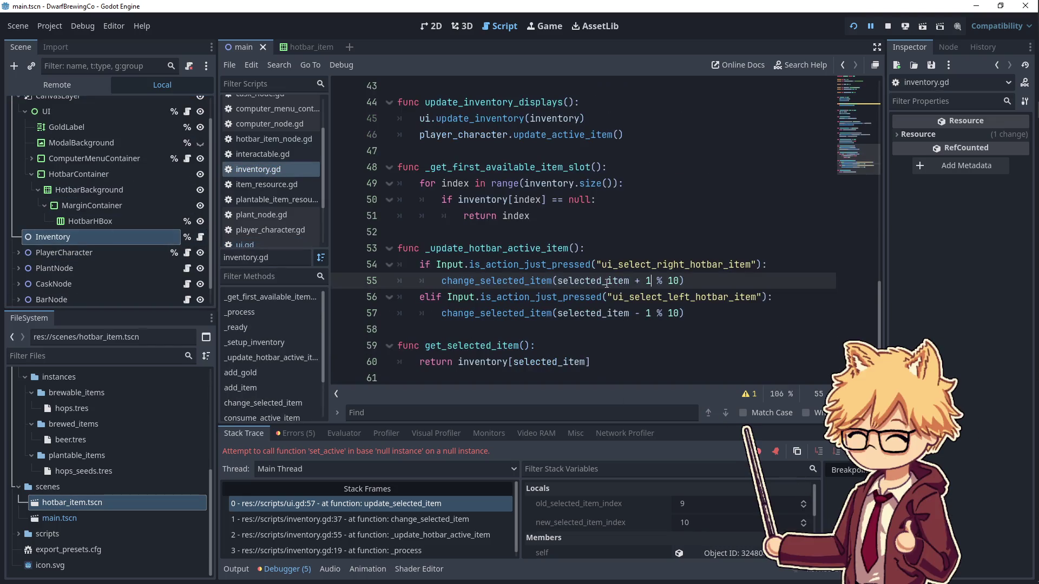
left_click_drag(679, 280, 557, 281)
key("ctrl+c")
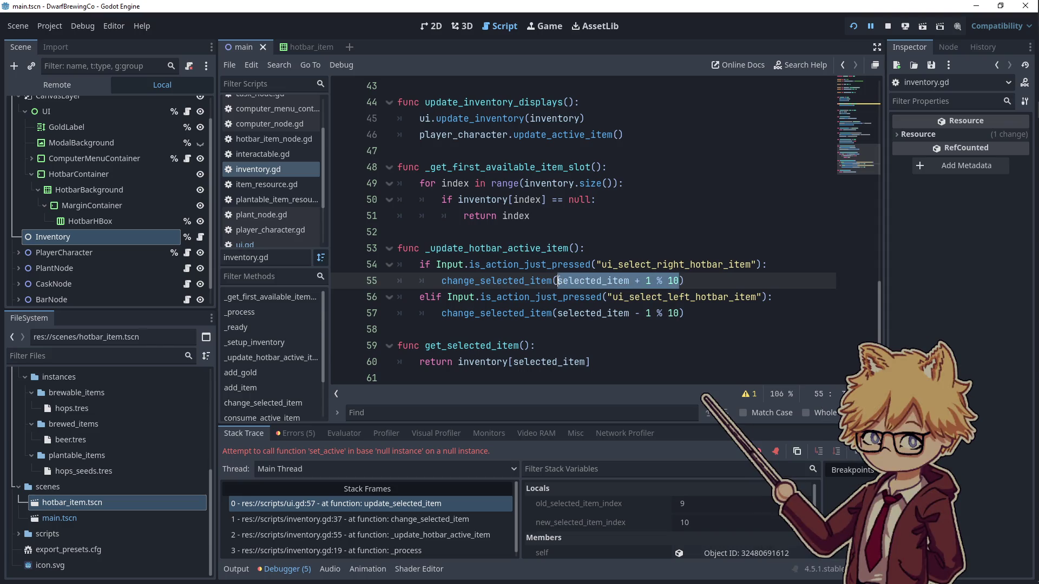
left_click(666, 280)
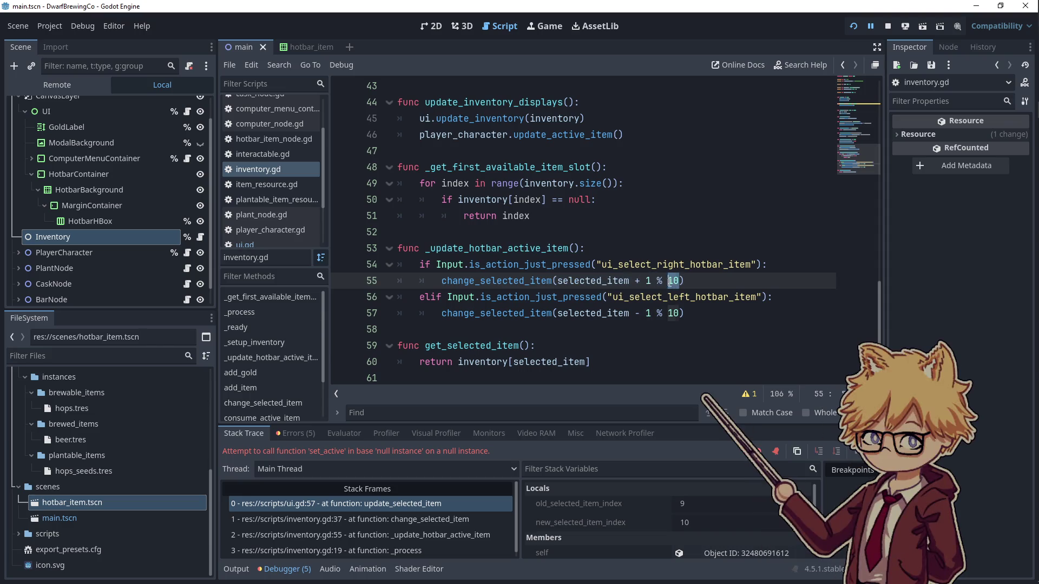
double_click(616, 286)
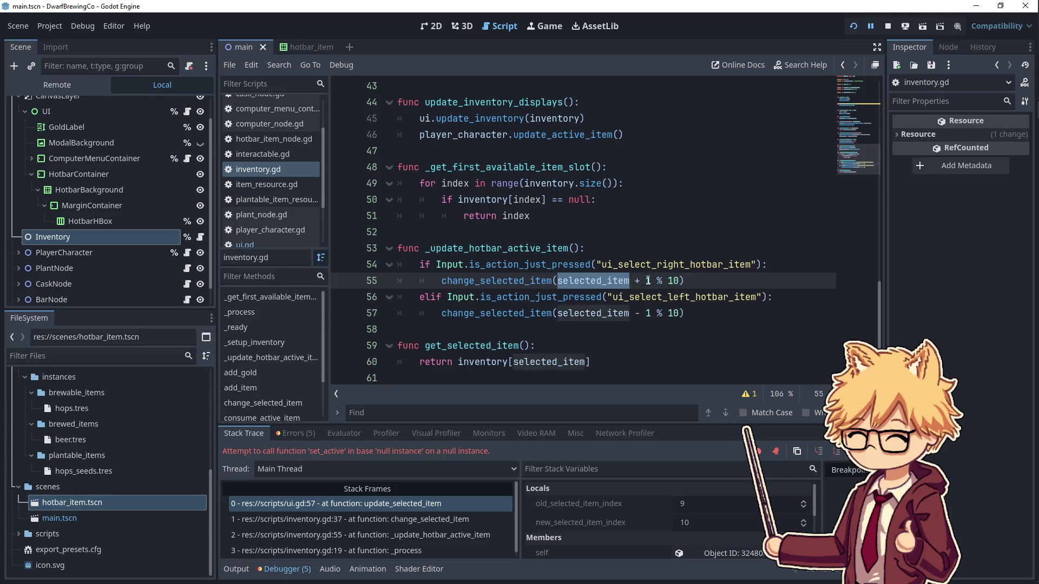
left_click(680, 280)
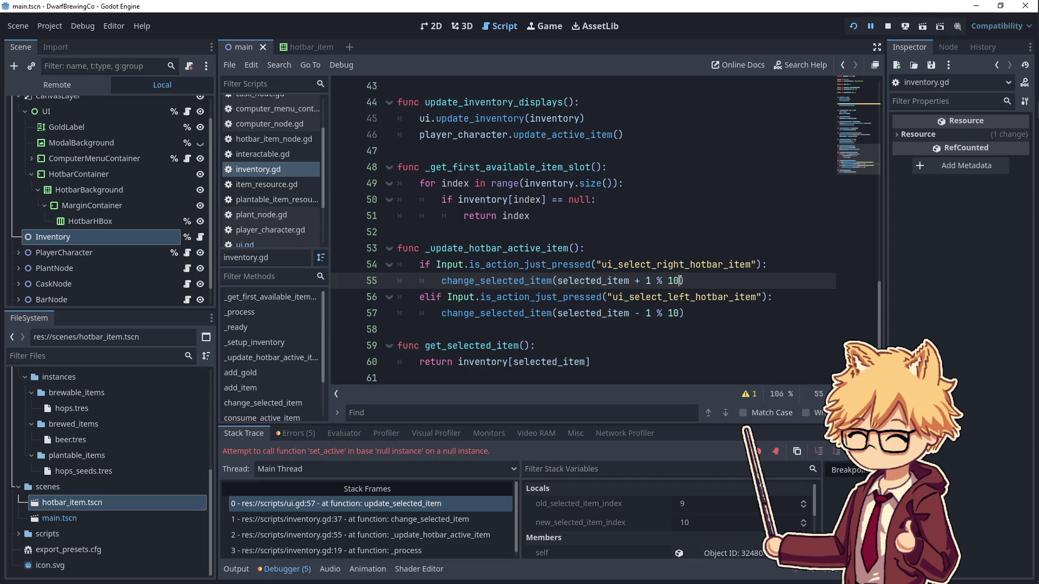
left_click_drag(681, 281, 646, 282)
mouse_move(1010, 159)
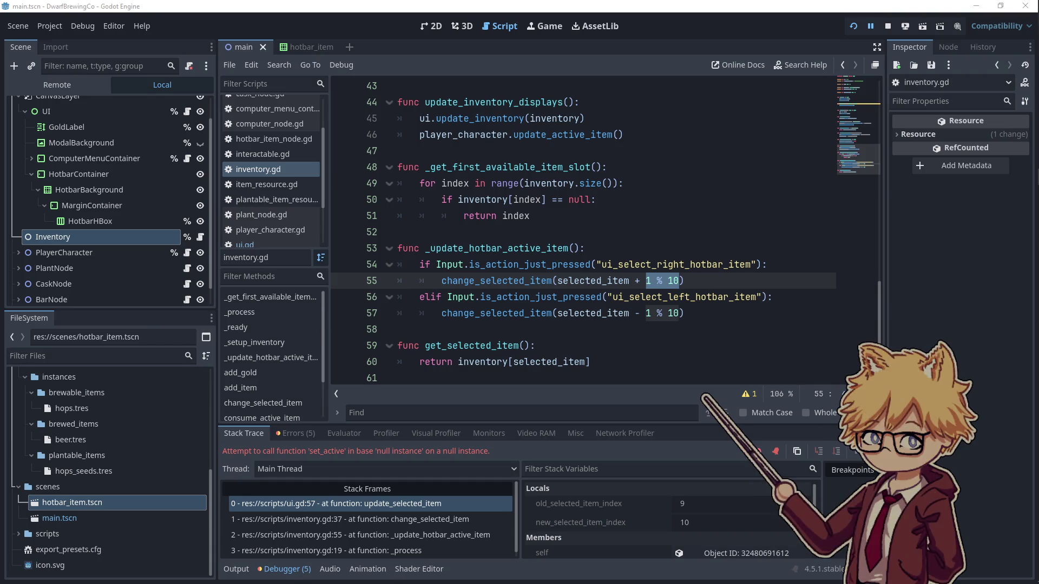
left_click(411, 328)
left_click_drag(680, 280, 647, 280)
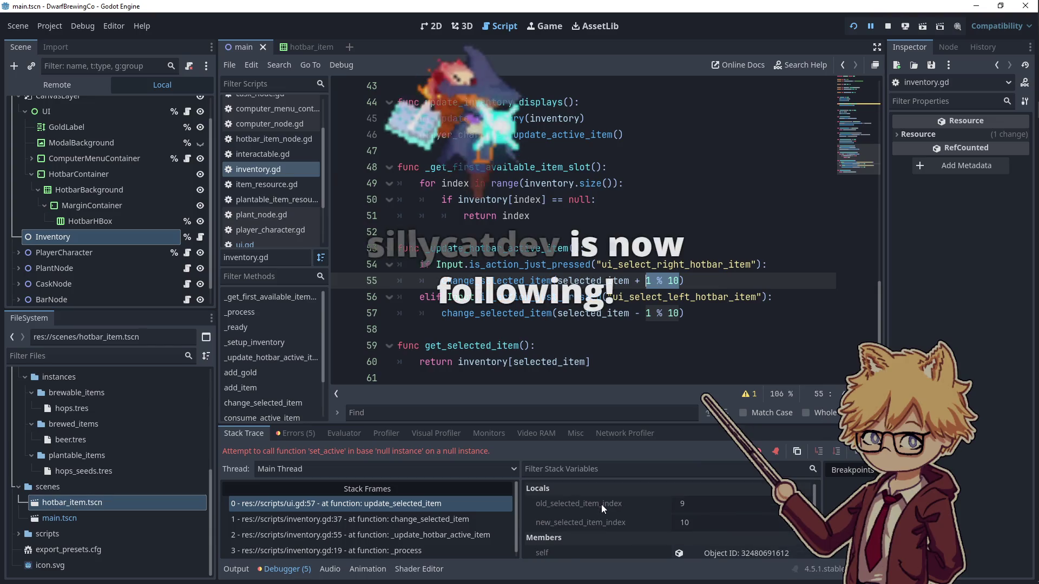
left_click(683, 264)
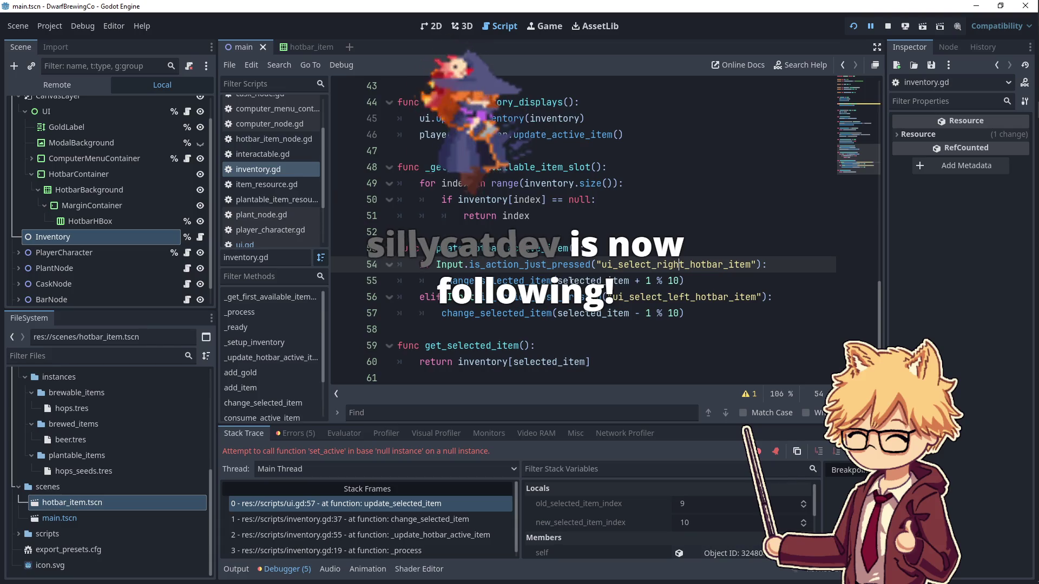
scroll(524, 275, "up", 8)
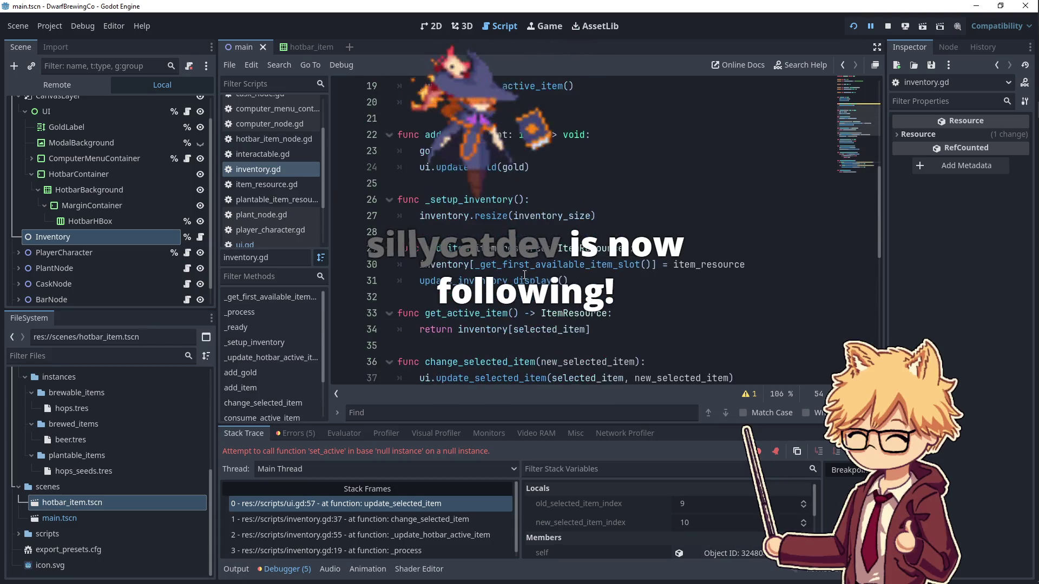
scroll(524, 274, "up", 3)
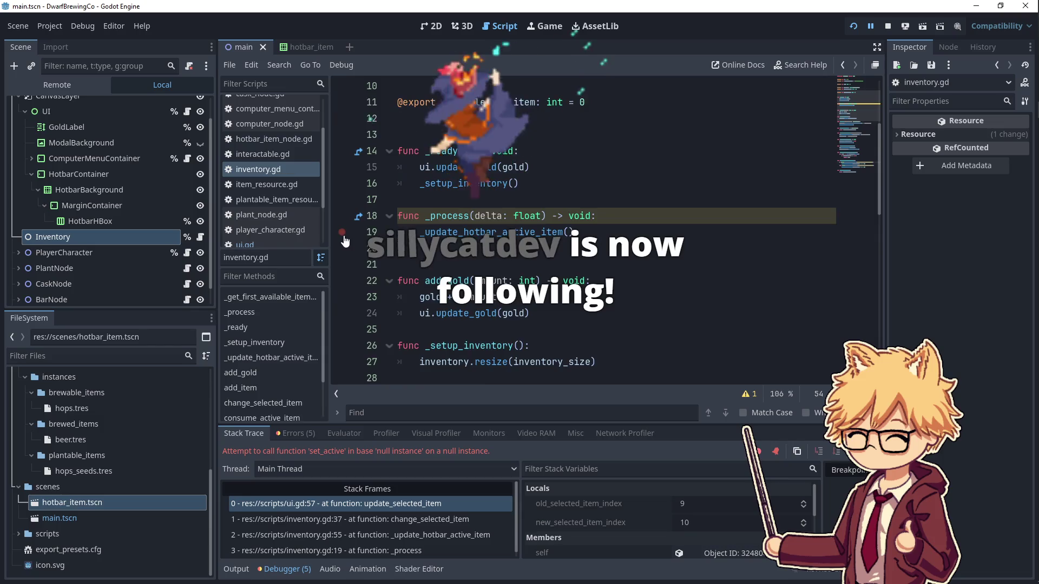
scroll(344, 241, "down", 7)
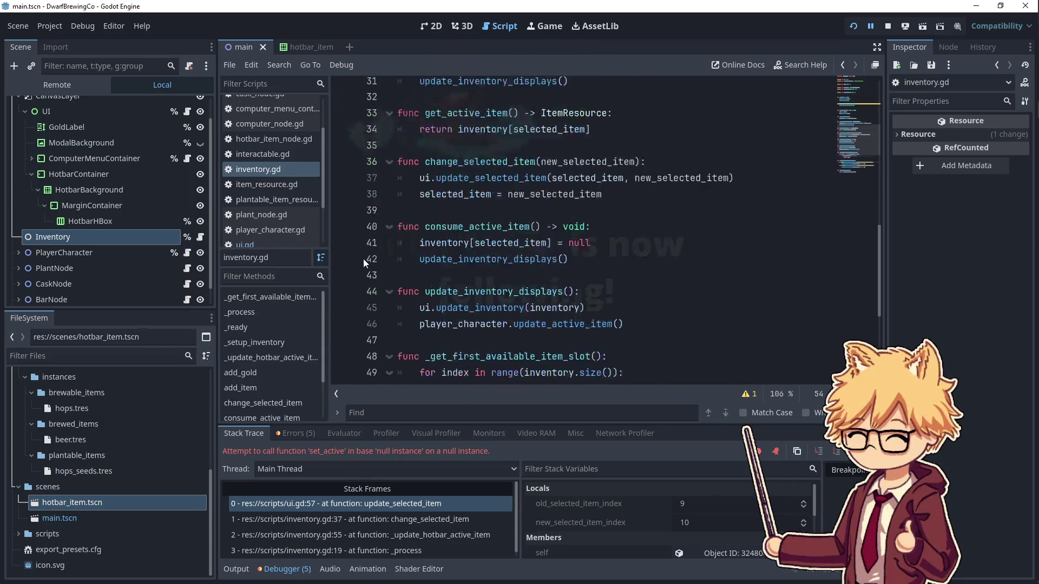
scroll(454, 291, "down", 5)
key("Return")
- Add print(selected_item + 1 % 10) to the right-hotbar branch
type("print(")
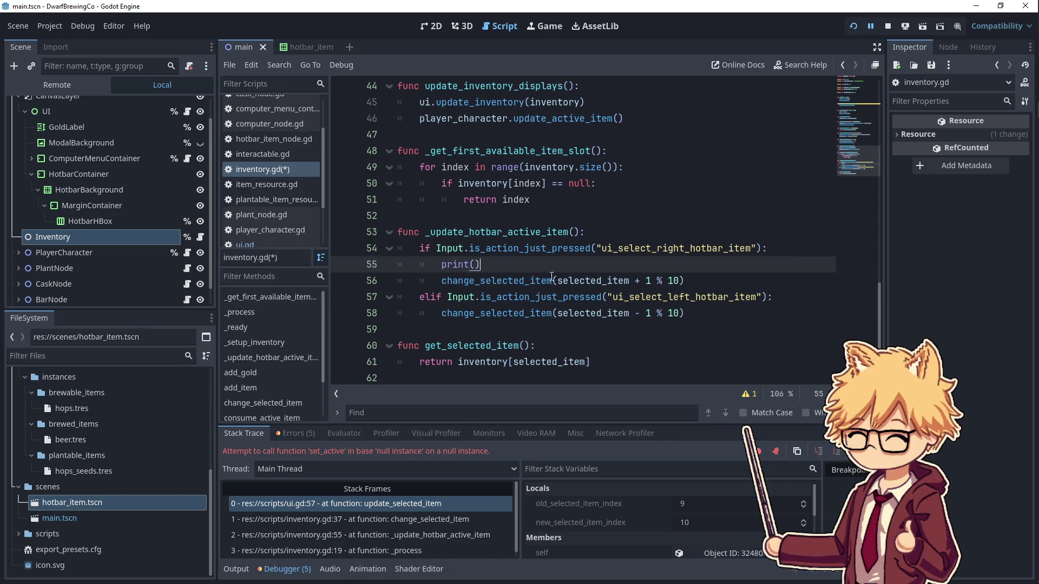
left_click_drag(557, 280, 683, 280)
left_click(493, 261)
key("Left")
key("ctrl+v")
- Add print(selected_item - 1 % 10) under the elif line and save the script
left_click(798, 301)
key("Return")
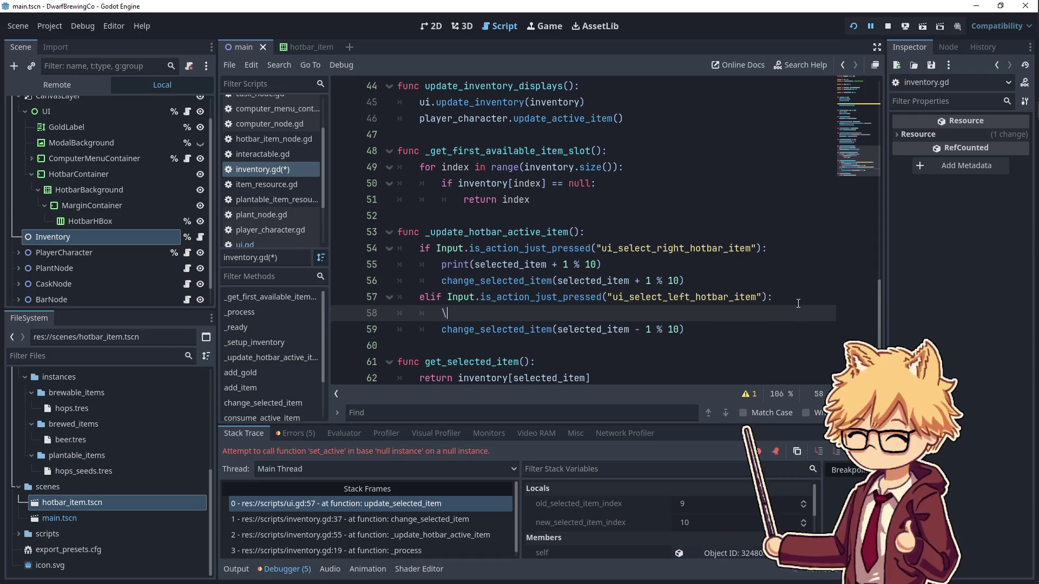
key("ctrl+v")
triple_click(443, 312)
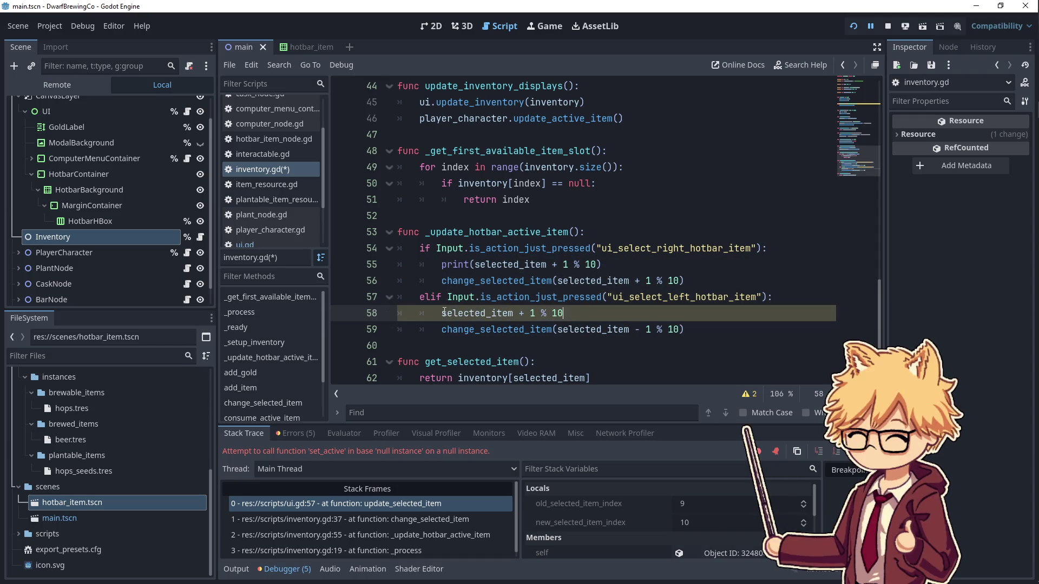
type("print(")
double_click(555, 313)
type("-")
left_click(604, 315)
key("ctrl+s")
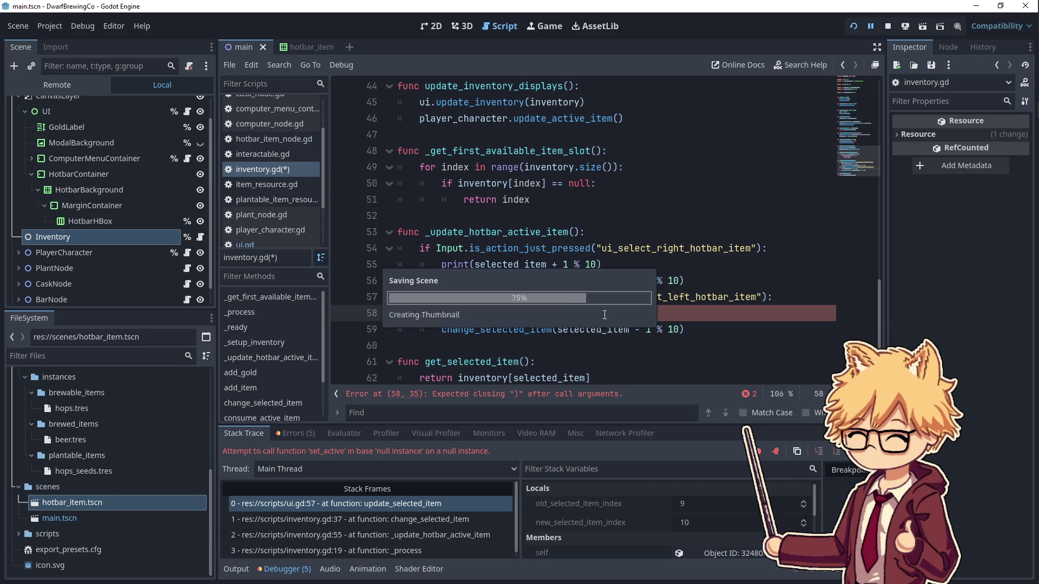
- Relaunch the game beside the output panel and scroll the hotbar left past 0
left_click(856, 31)
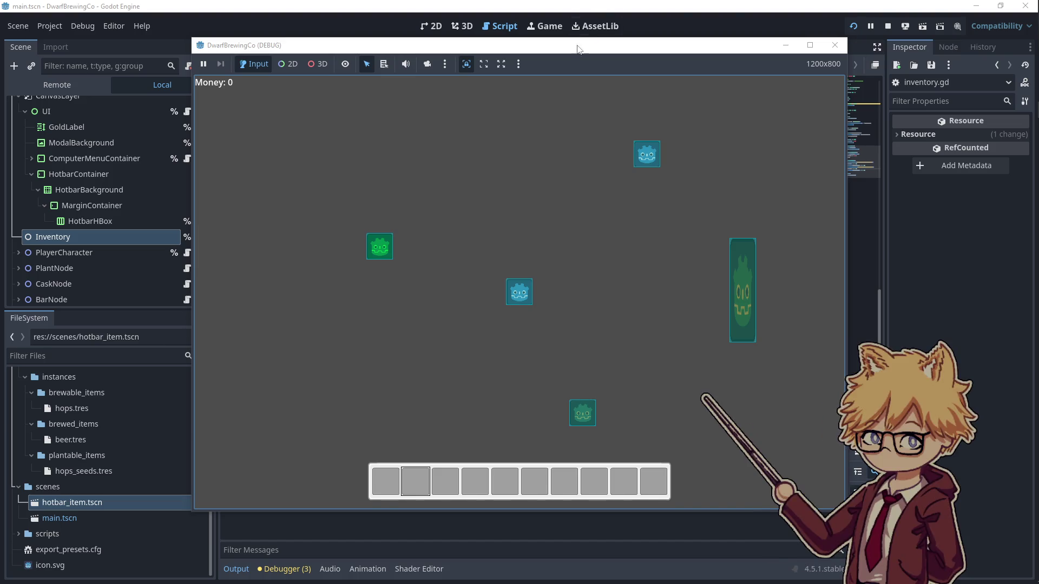
left_click_drag(564, 53, 737, 51)
scroll(737, 50, "down", 2)
scroll(738, 50, "up", 6)
scroll(738, 50, "up", 3)
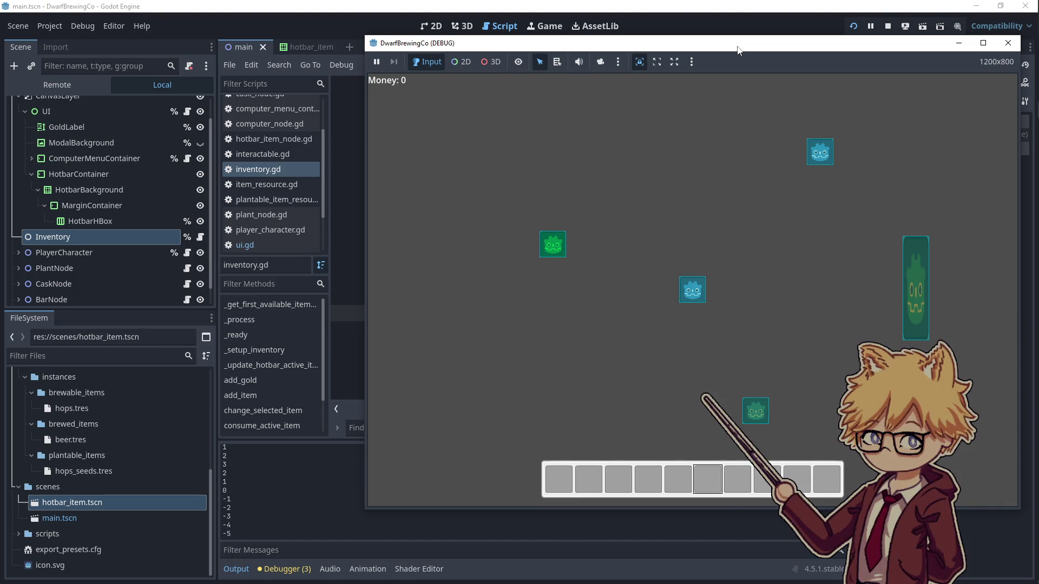
scroll(738, 51, "up", 4)
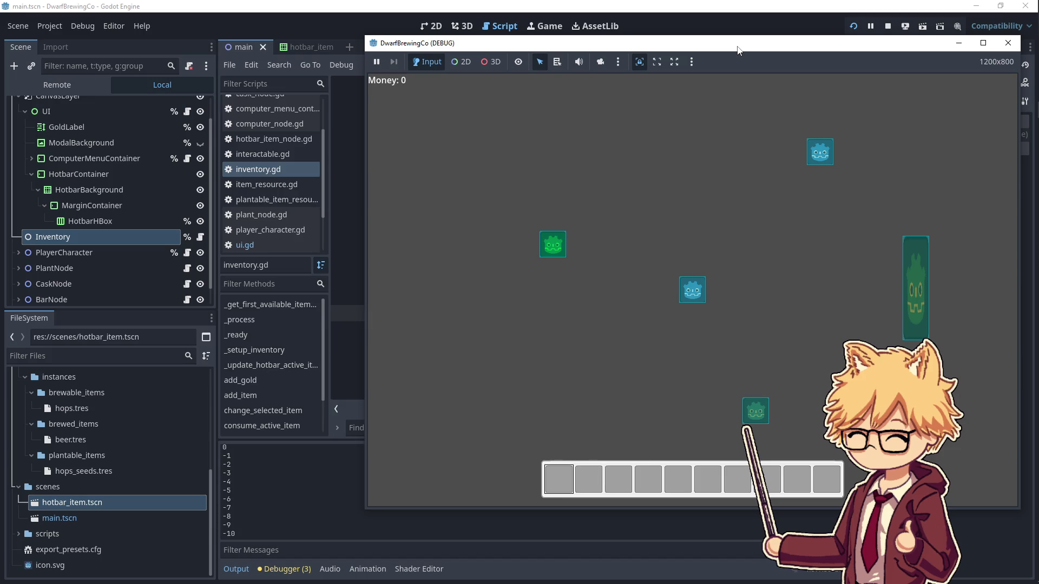
scroll(738, 50, "up", 1)
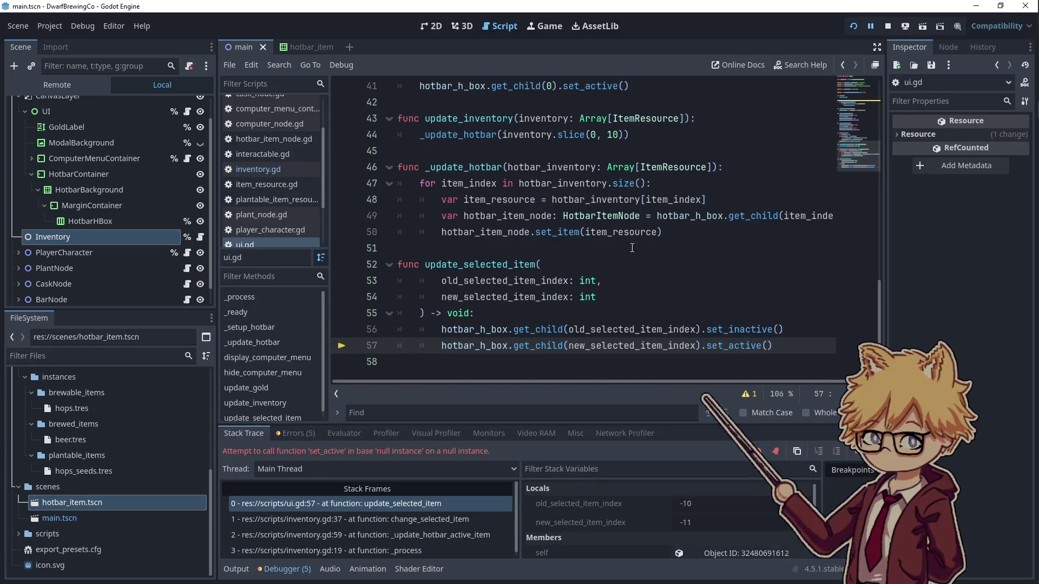
scroll(183, 163, "up", 2)
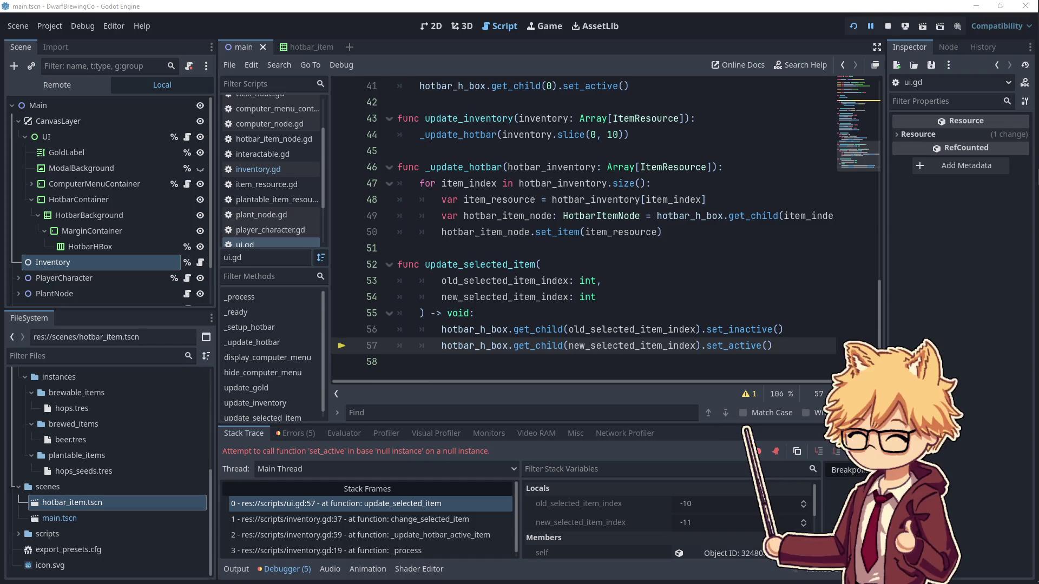
left_click(630, 281)
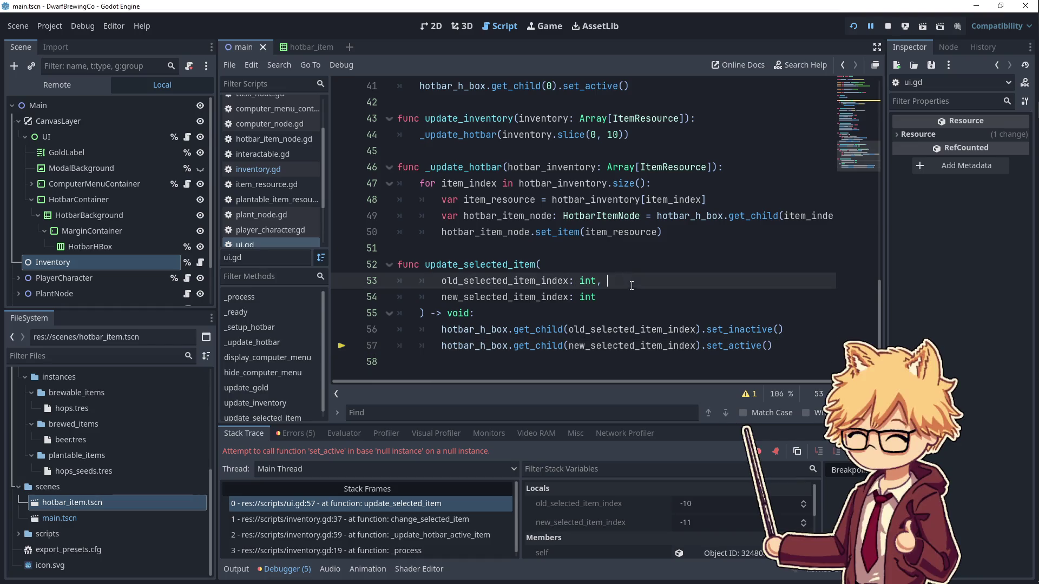
- Look through the open script, then switch to inventory.gd in the script list
scroll(564, 190, "up", 5)
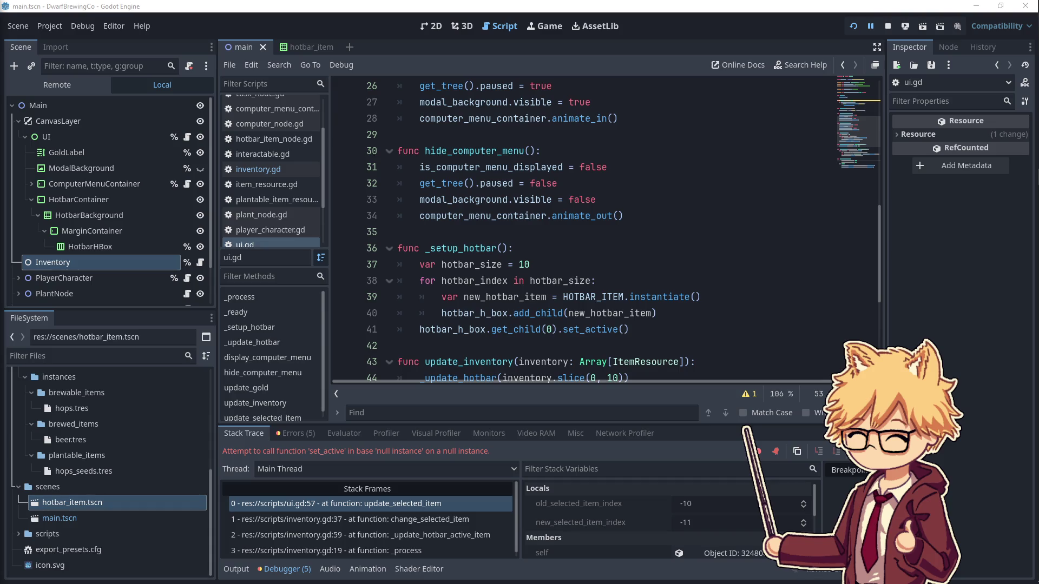
left_click(556, 322)
scroll(560, 318, "down", 5)
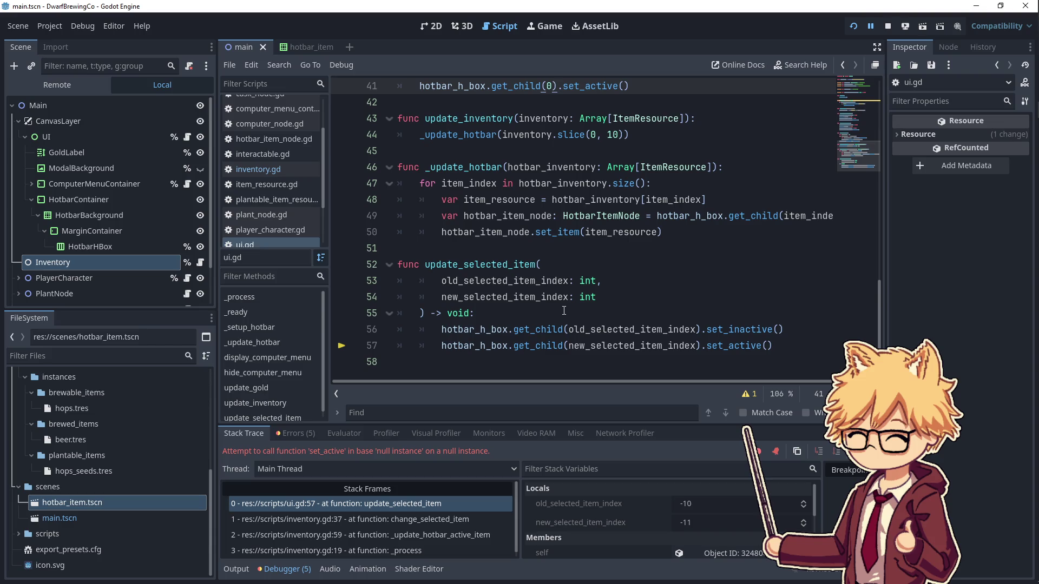
scroll(564, 311, "up", 5)
scroll(90, 150, "down", 3)
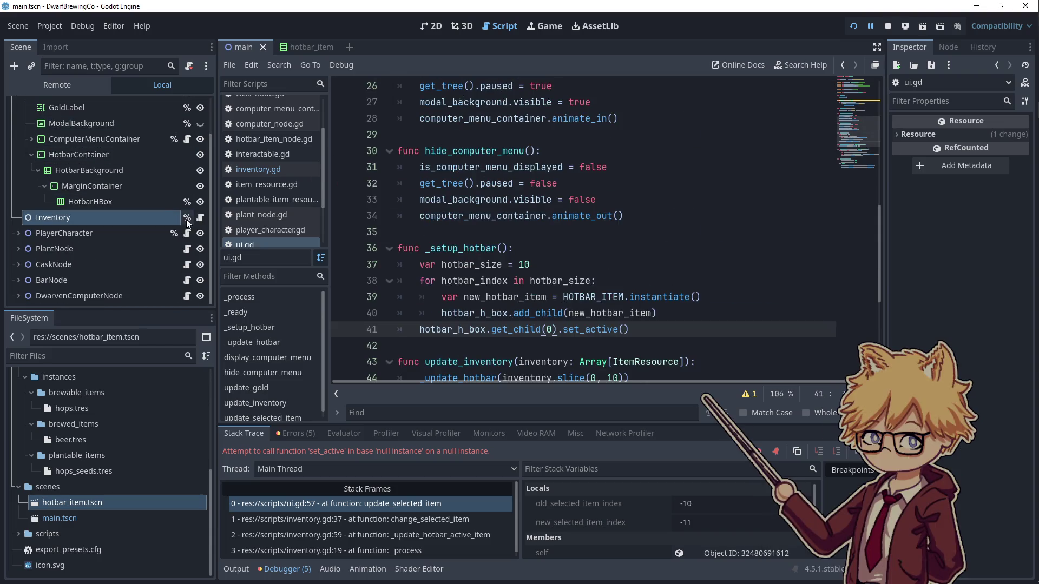
left_click(258, 169)
- Wrap selected_item + 1 and selected_item - 1 in parentheses in the print lines 55 and 58
left_click(597, 277)
left_click_drag(570, 232, 476, 232)
left_click(476, 232)
type("(")
left_click(572, 232)
type(")")
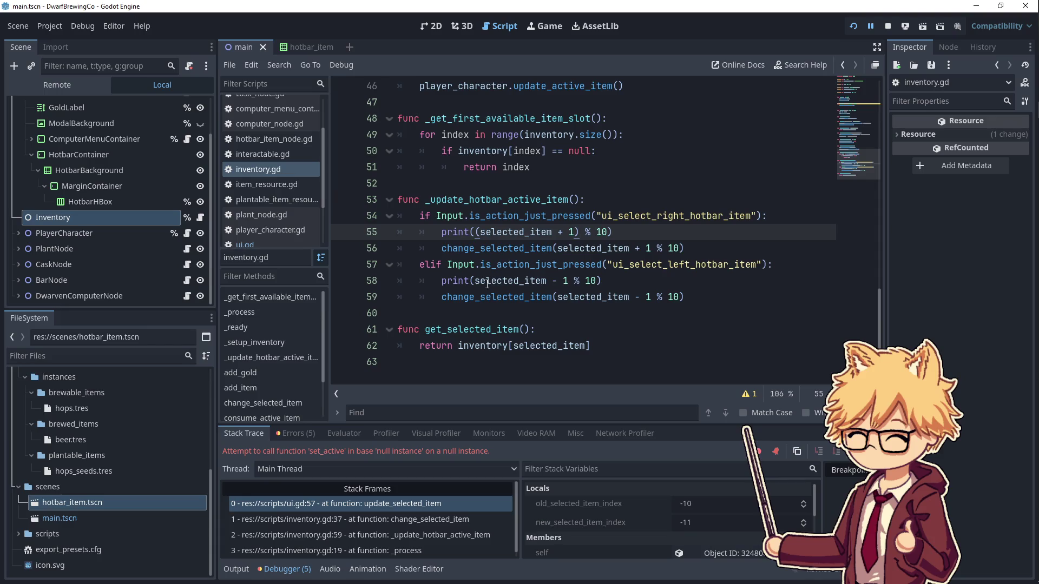
left_click(475, 281)
type("(")
left_click(572, 280)
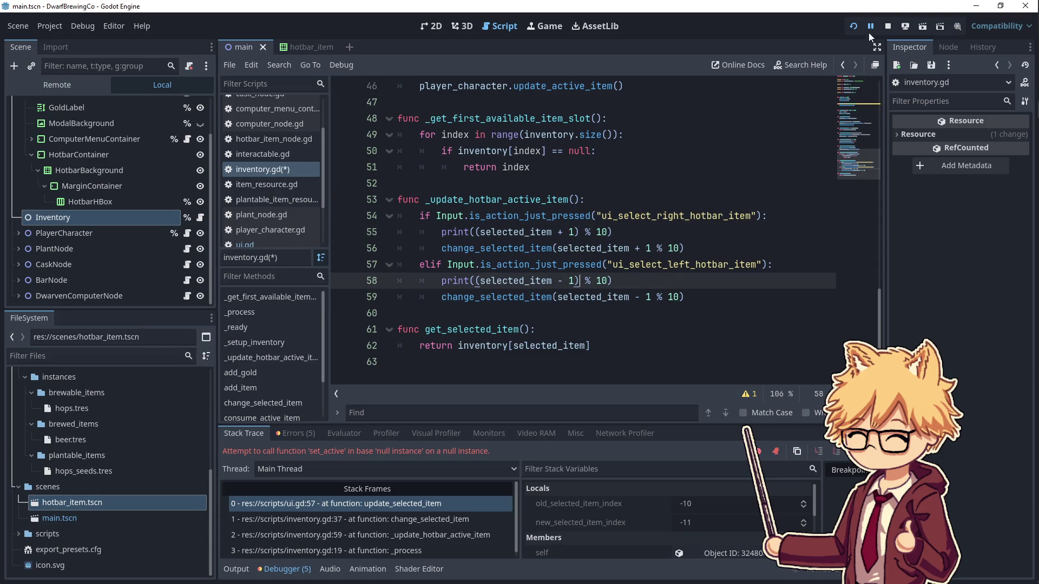
- Rerun the game and step the hotbar selection through slots 2 to 0
left_click(855, 31)
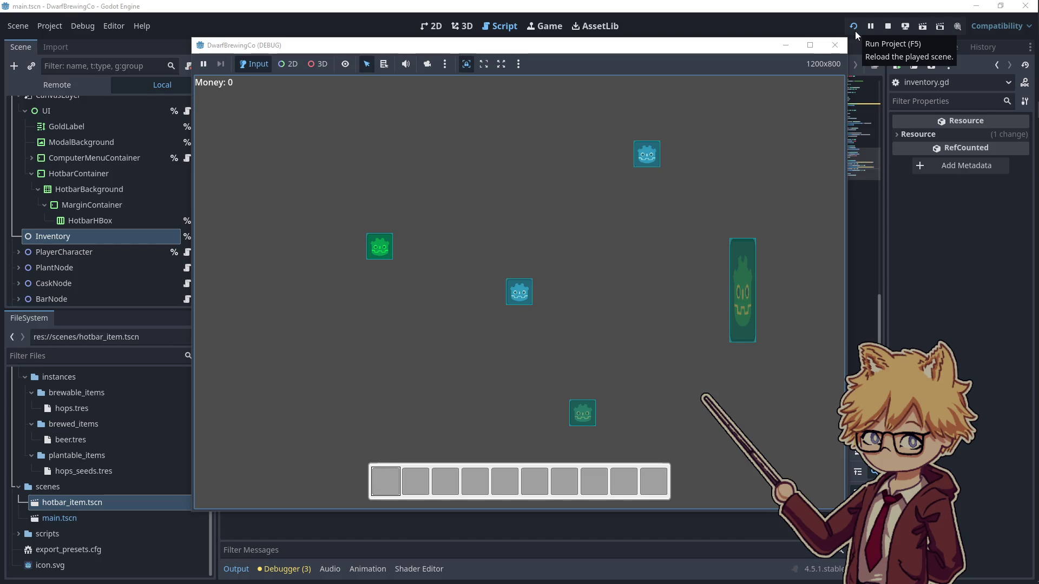
left_click_drag(617, 53, 799, 46)
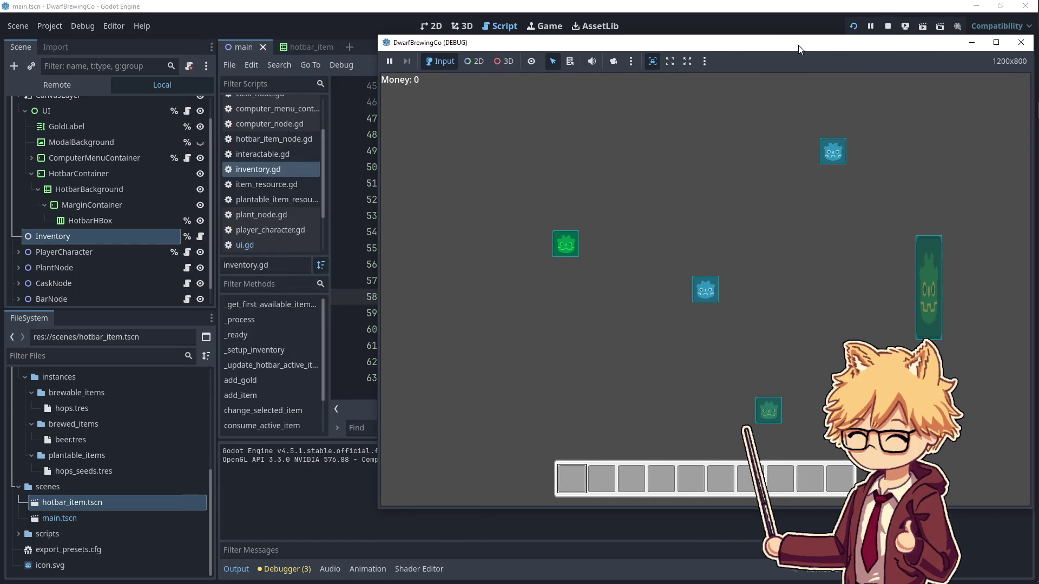
key("2")
key("3")
key("4")
key("5")
key("6")
key("7")
key("8")
key("9")
key("0")
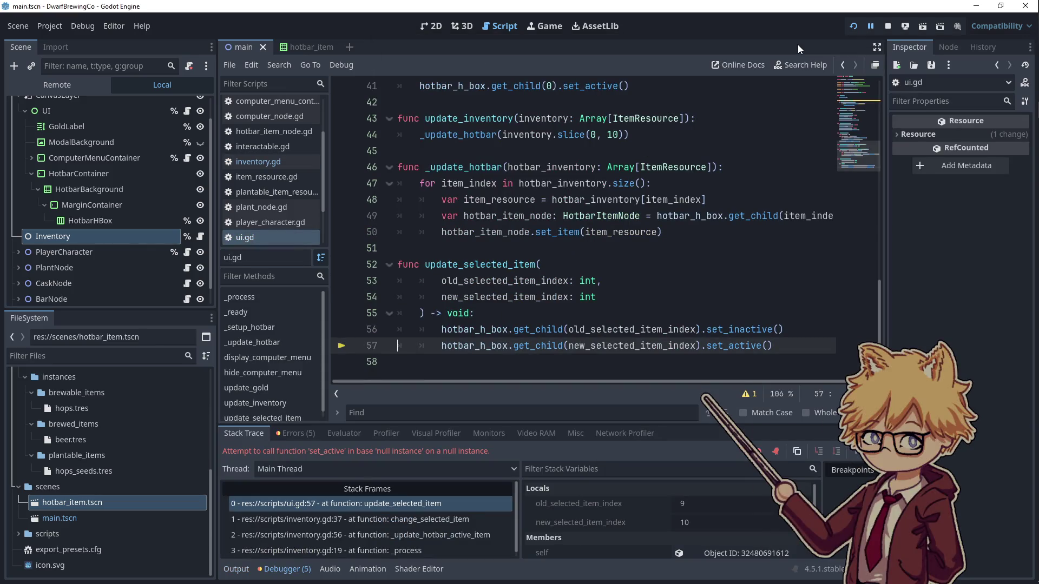
- Stop the halted game and return to line 58 of inventory.gd
left_click(411, 248)
key("F8")
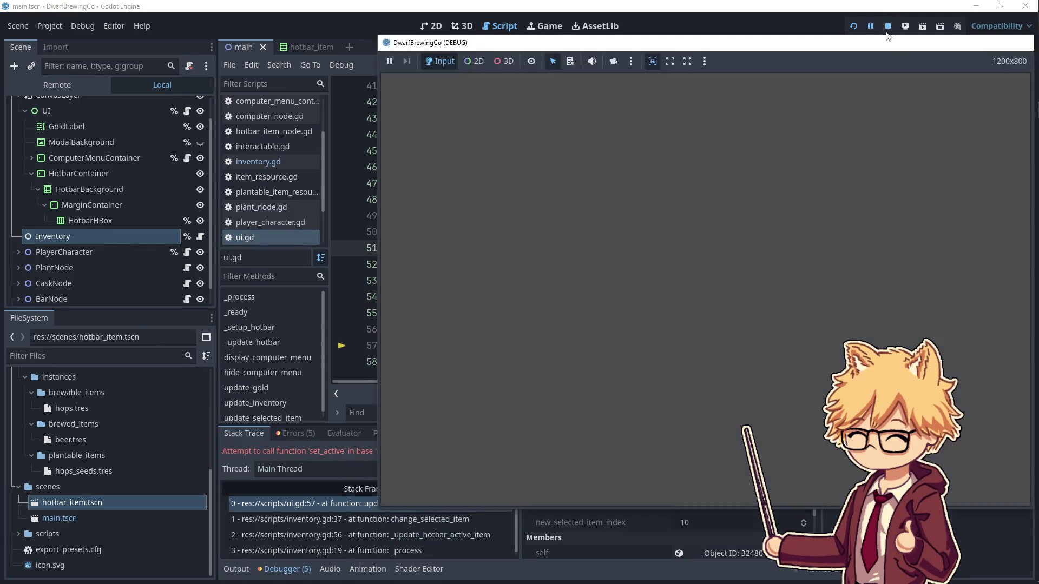
left_click(259, 161)
left_click(578, 297)
- Paste '(selected_item + 1) % 10' and '(selected_item - 1) % 10' into lines 56 and 59
left_click_drag(475, 248, 609, 249)
key("ctrl+c")
left_click_drag(680, 265, 555, 264)
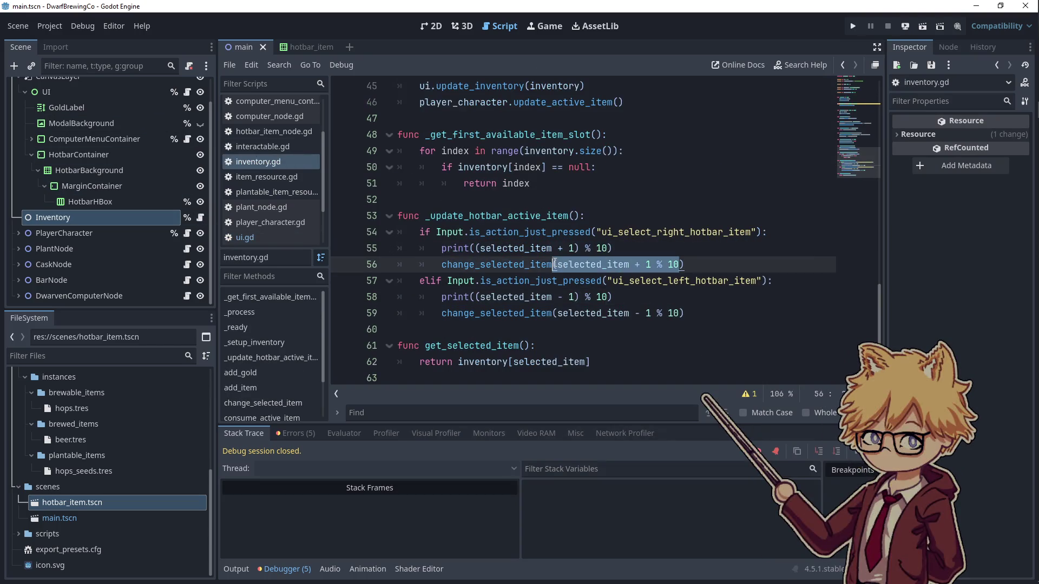
key("ctrl+v")
left_click_drag(608, 297, 475, 299)
left_click_drag(558, 313, 684, 314)
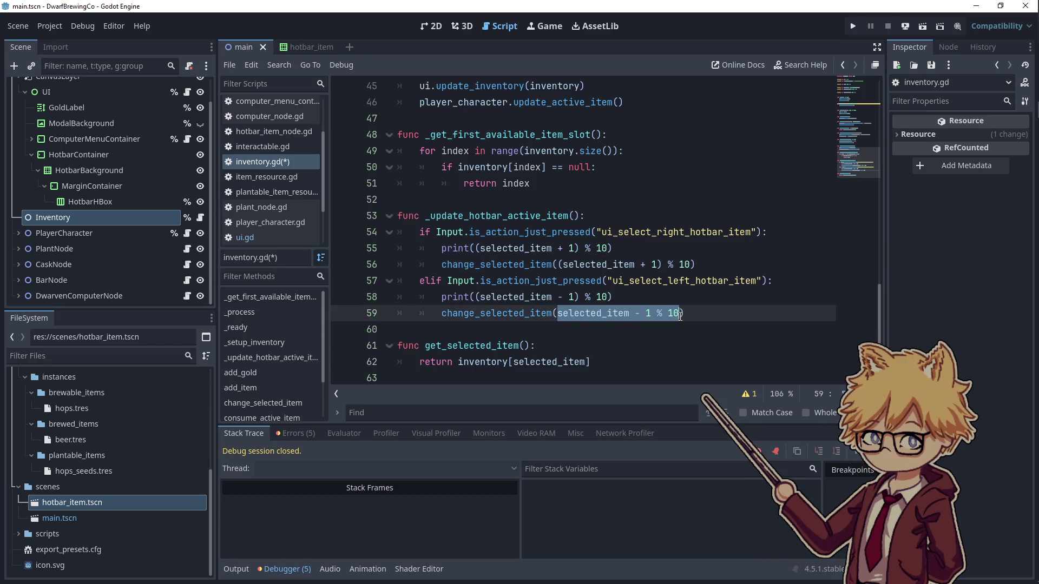
type("(selected_item - 1) % 10")
- Run the game and start moving the player and stepping the hotbar selection
left_click(857, 24)
key("a")
key("s")
key("3")
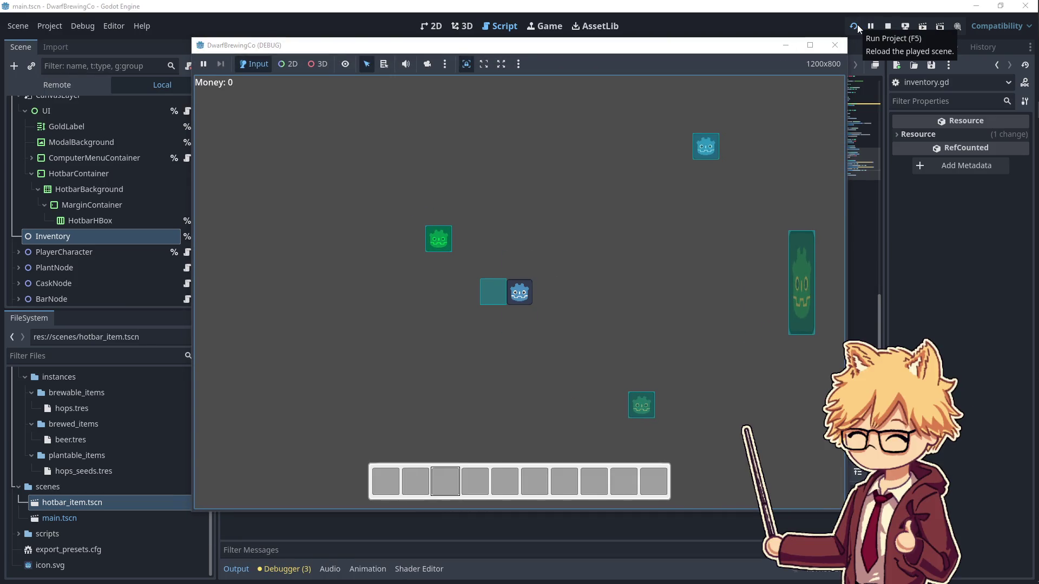
- Cycle the hotbar selection forward through slots 4, 8, 9, 0, 1, 2 and 3
mouse_move(549, 49)
left_mouse_down()
mouse_move(757, 36)
mouse_move(736, 24)
left_mouse_up()
key("4")
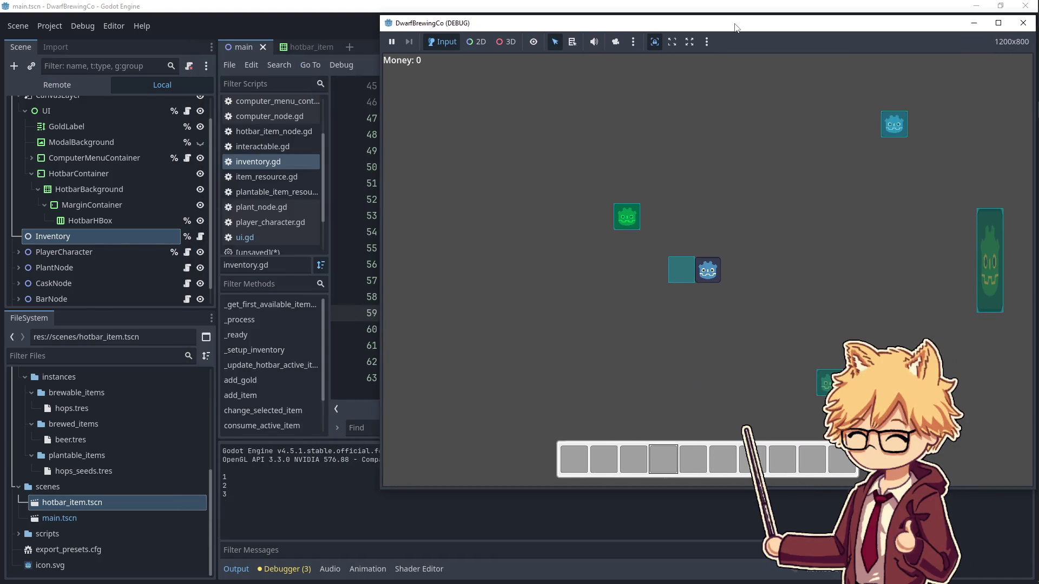
key("8")
key("9")
key("0")
key("1")
key("2")
key("3")
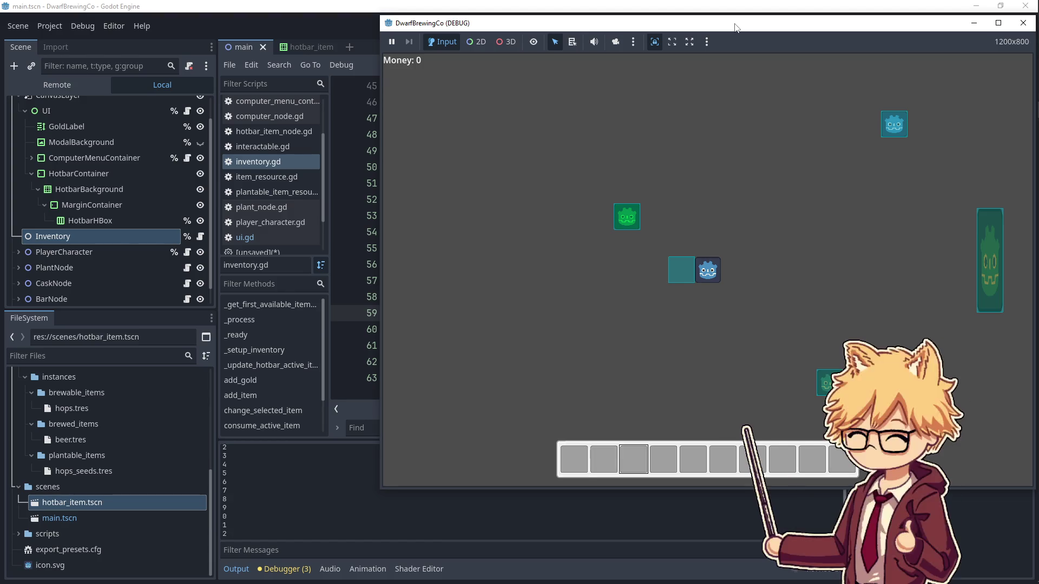
- Scroll the hotbar selection and wrap it back to slots 1 and 2
scroll(735, 27, "up", 2)
scroll(735, 27, "down", 1)
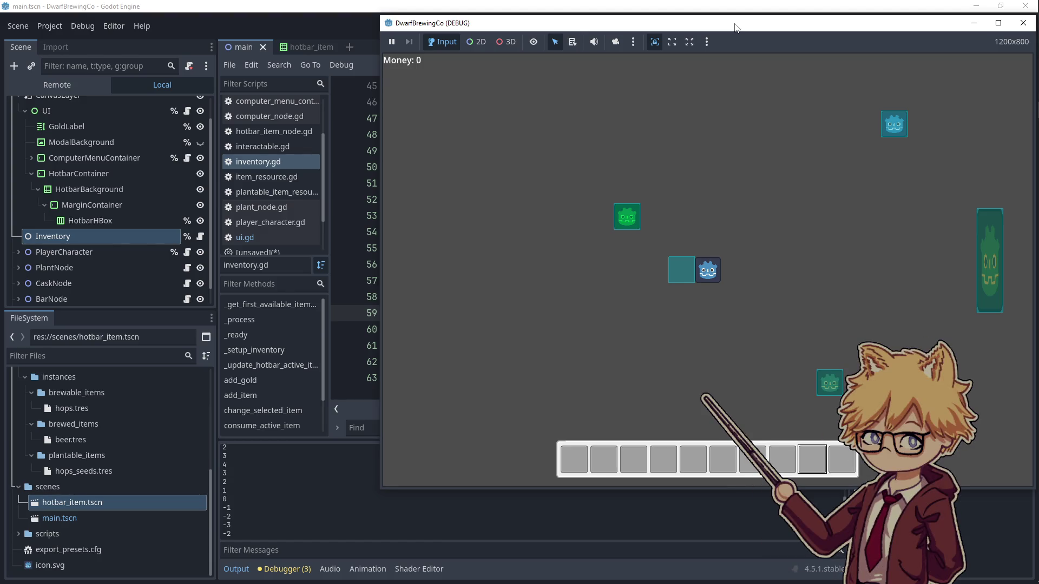
scroll(734, 27, "down", 3)
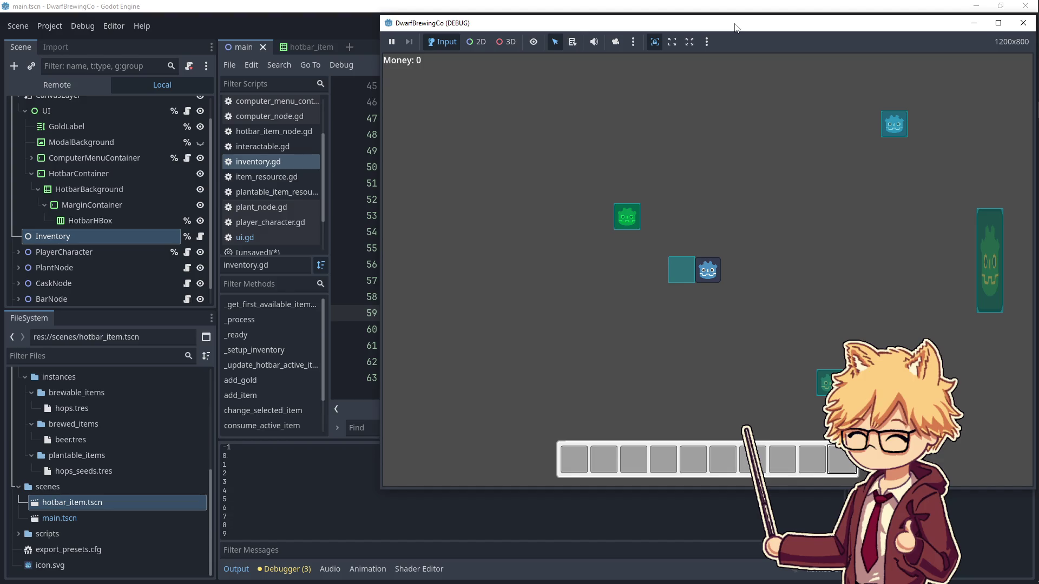
key("1")
key("2")
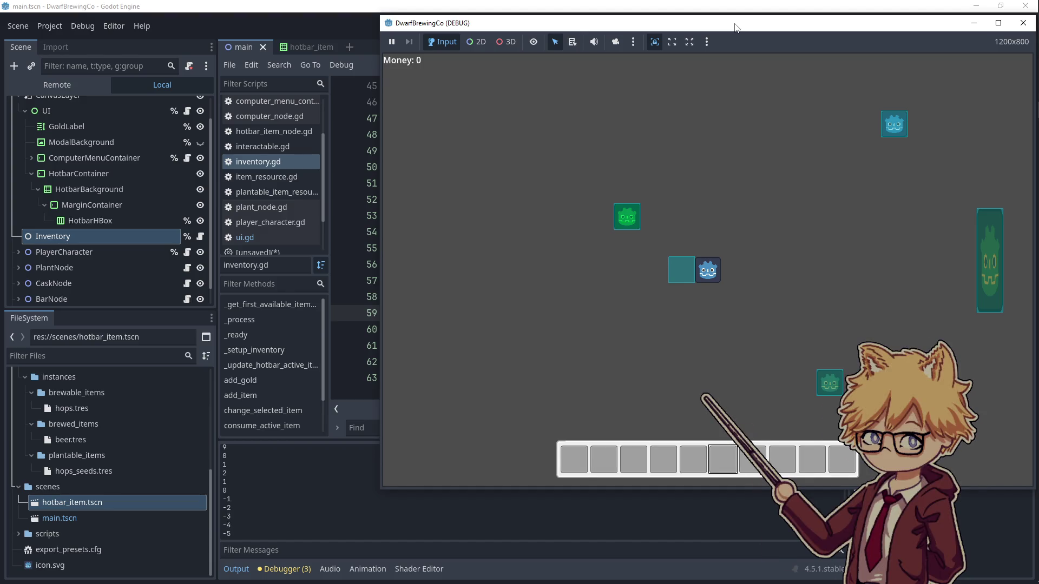
- Spin the mouse wheel up and down to cycle the hotbar both ways
scroll(735, 27, "up", 2)
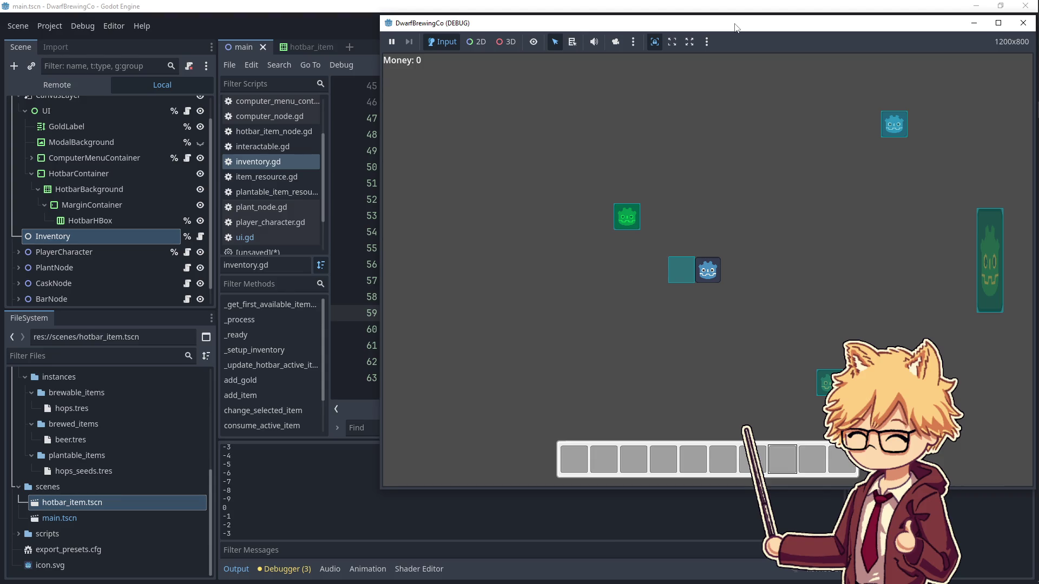
scroll(734, 27, "down", 2)
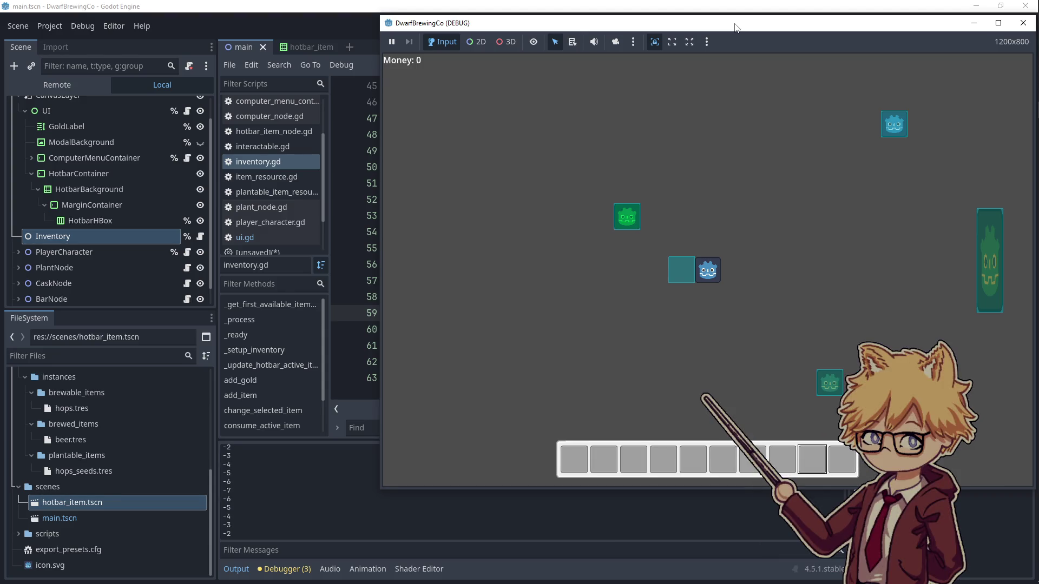
scroll(735, 27, "down", 1)
scroll(735, 27, "up", 1)
scroll(735, 27, "down", 1)
scroll(734, 27, "up", 1)
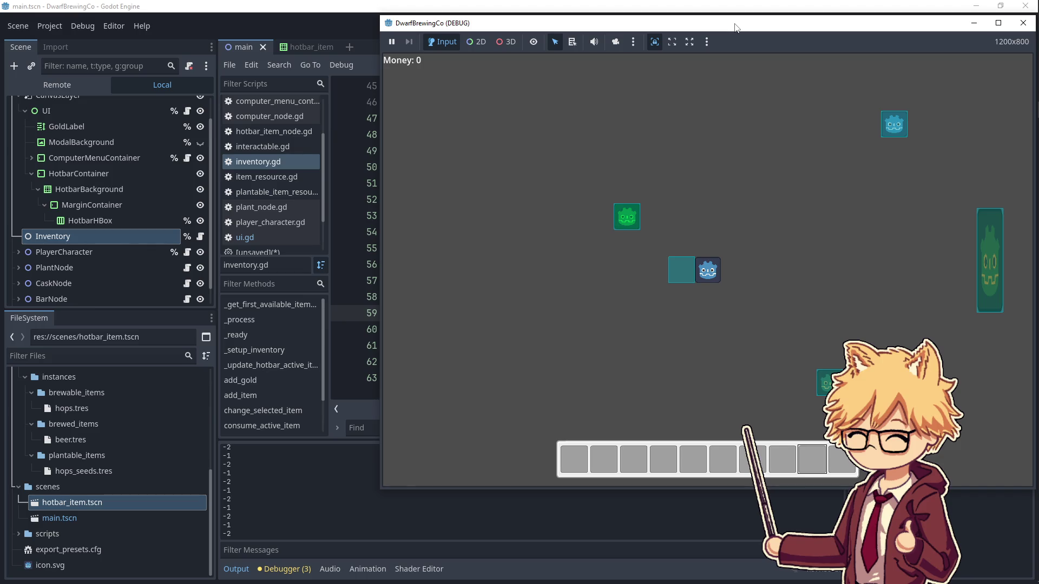
scroll(734, 27, "up", 2)
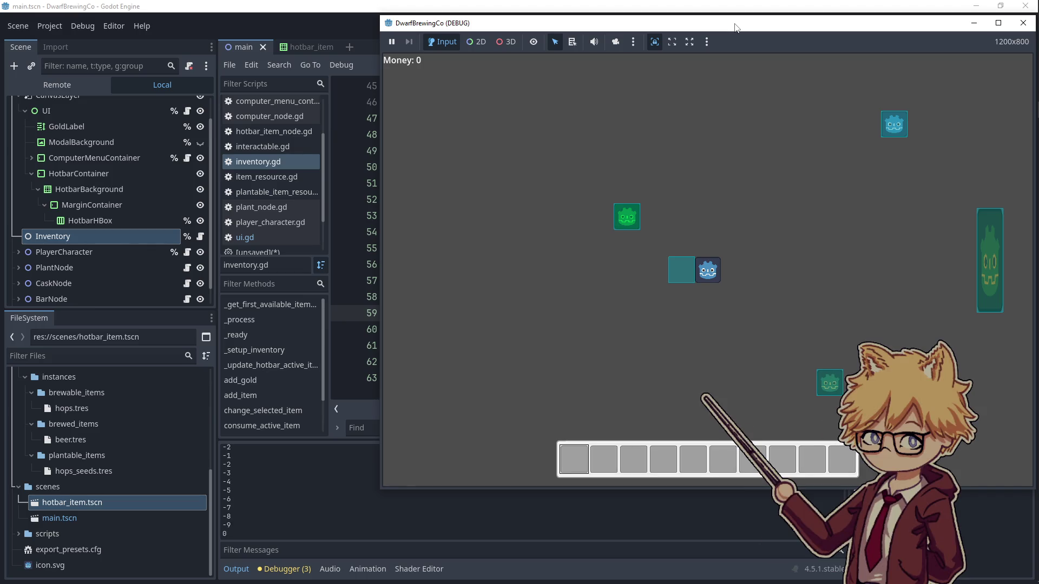
scroll(734, 27, "up", 1)
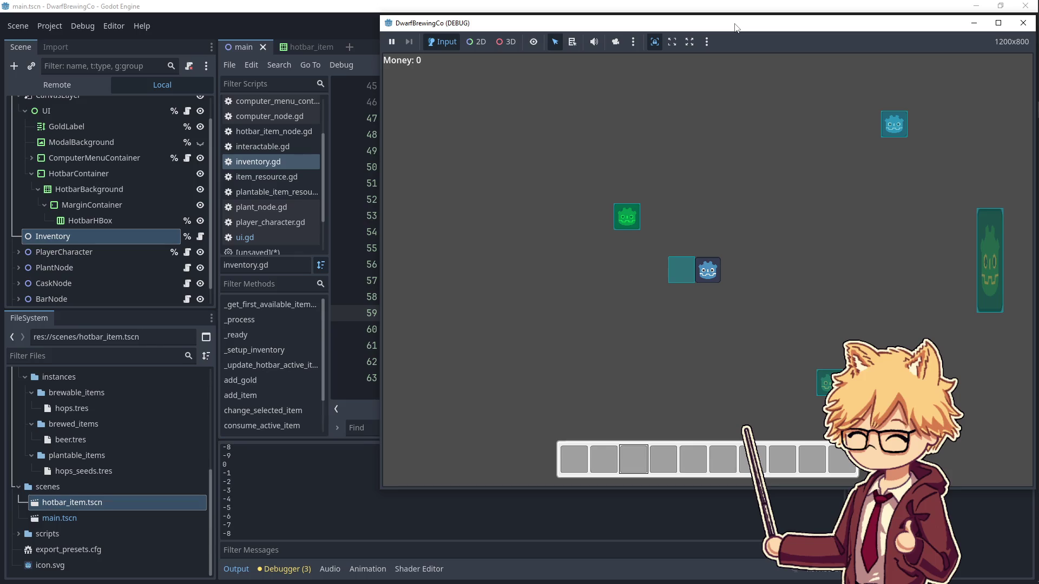
scroll(734, 27, "up", 4)
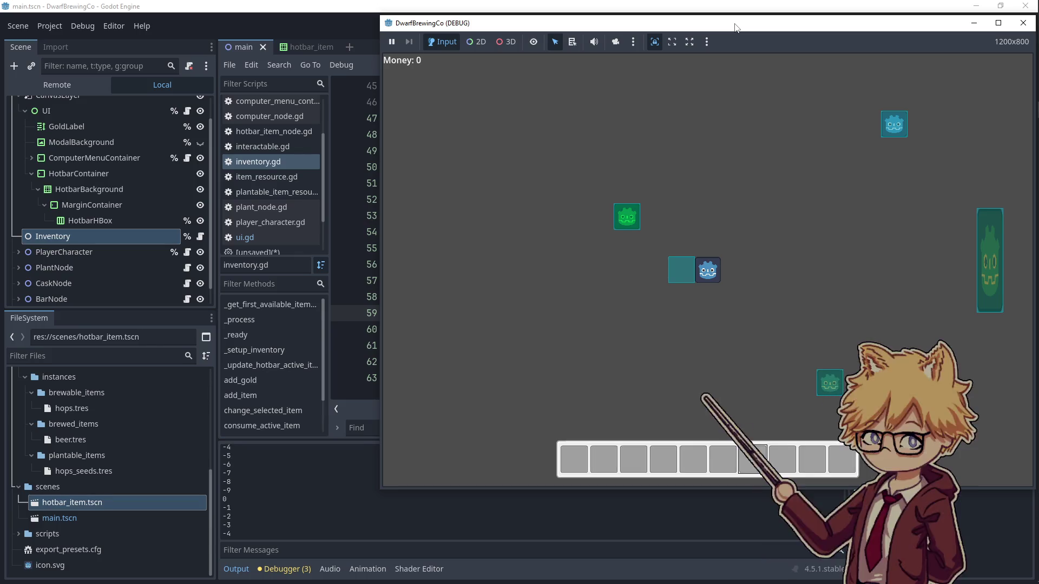
scroll(734, 27, "down", 1)
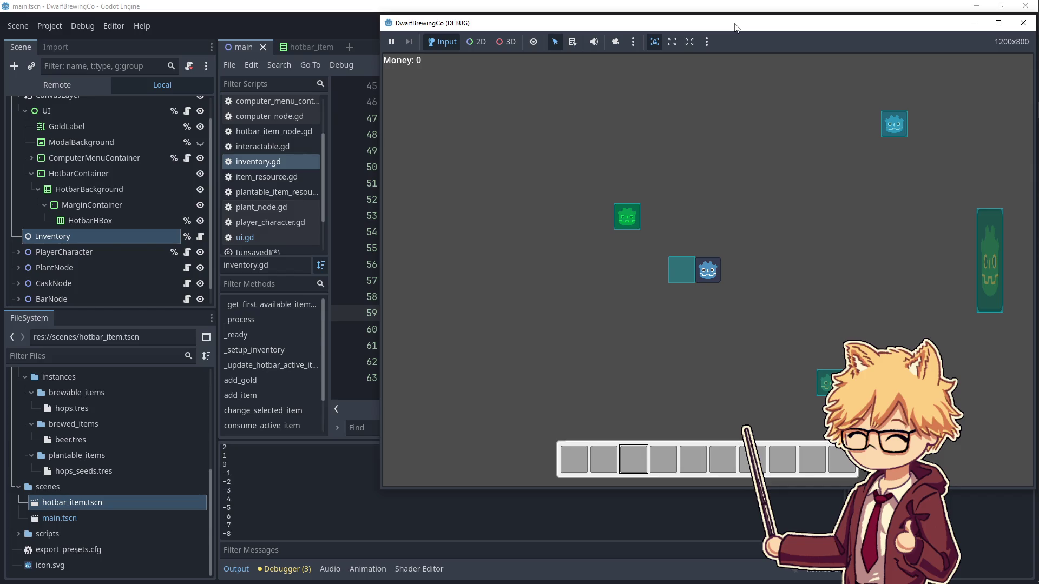
scroll(734, 27, "down", 2)
scroll(735, 27, "up", 1)
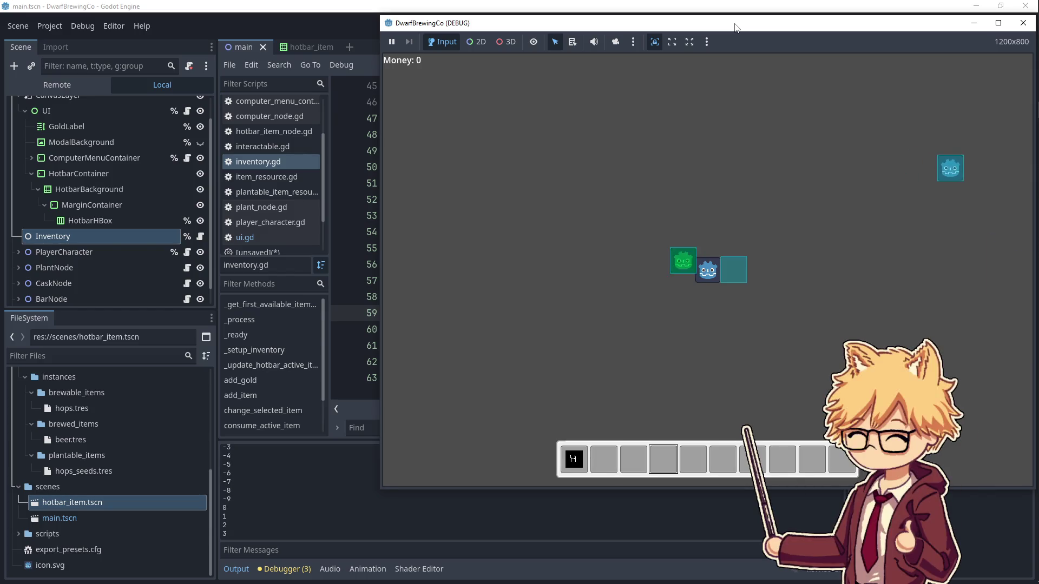
- Walk the player to the grown hops plant and harvest it
key("d")
key("s")
scroll(735, 27, "down", 2)
key("w")
key("a")
key("d")
key("w")
key("a")
key("e")
key("d")
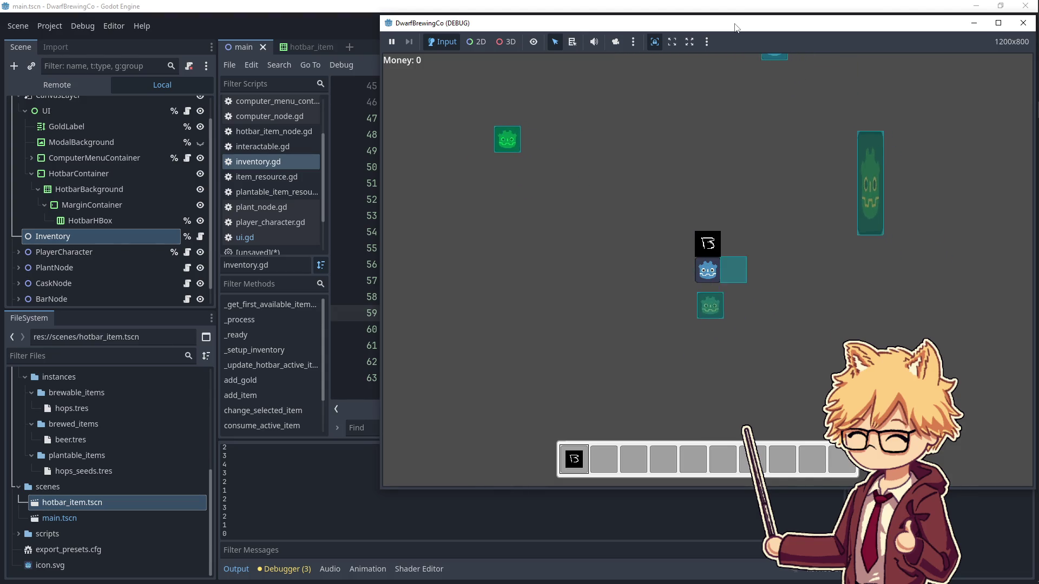
- Walk the player around while cycling the hotbar with the mouse wheel
key("a")
key("w")
scroll(735, 27, "down", 1)
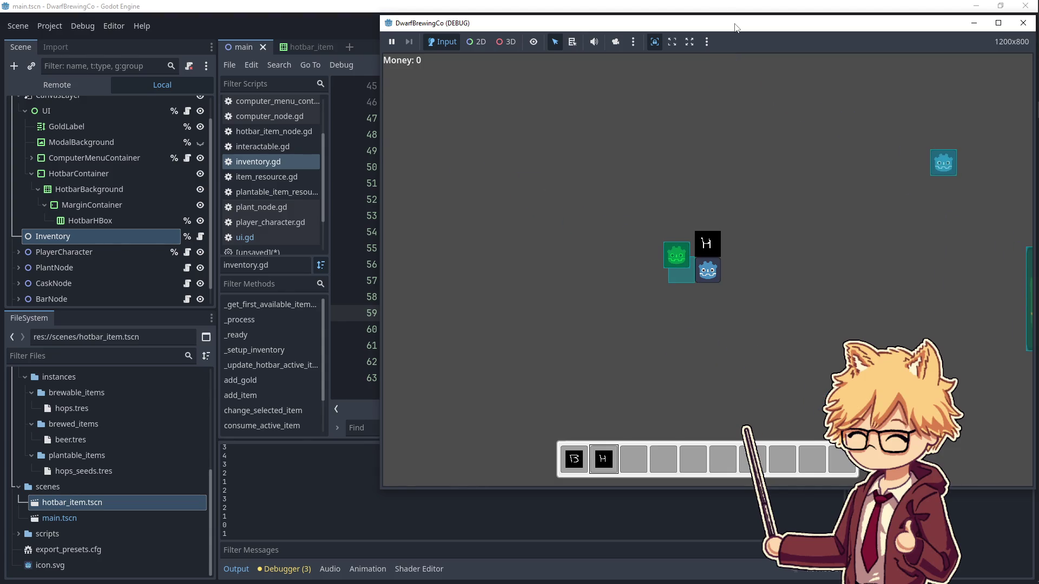
key("d")
key("s")
scroll(734, 27, "down", 2)
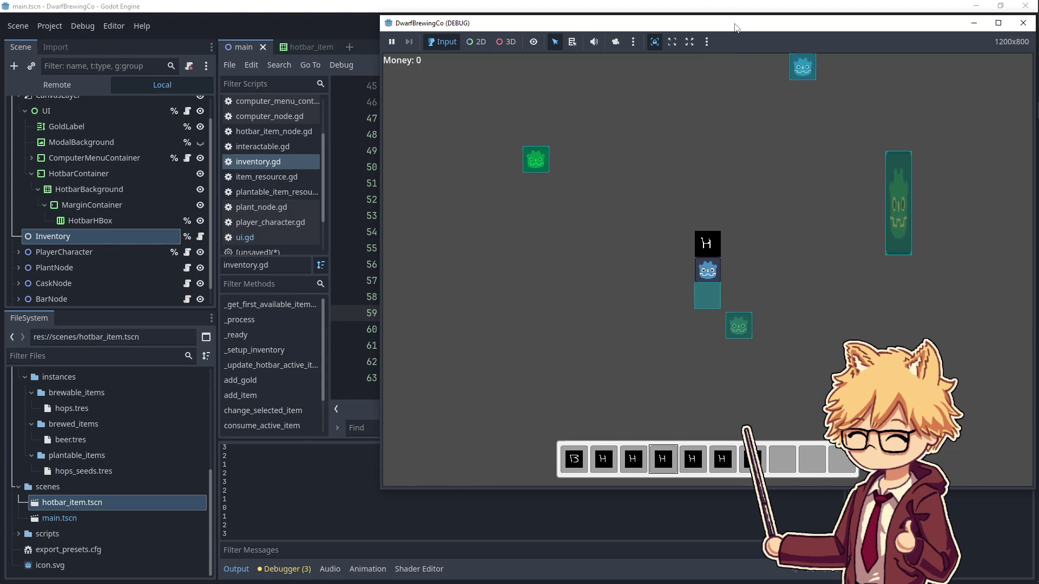
key("w")
key("a")
scroll(734, 27, "down", 2)
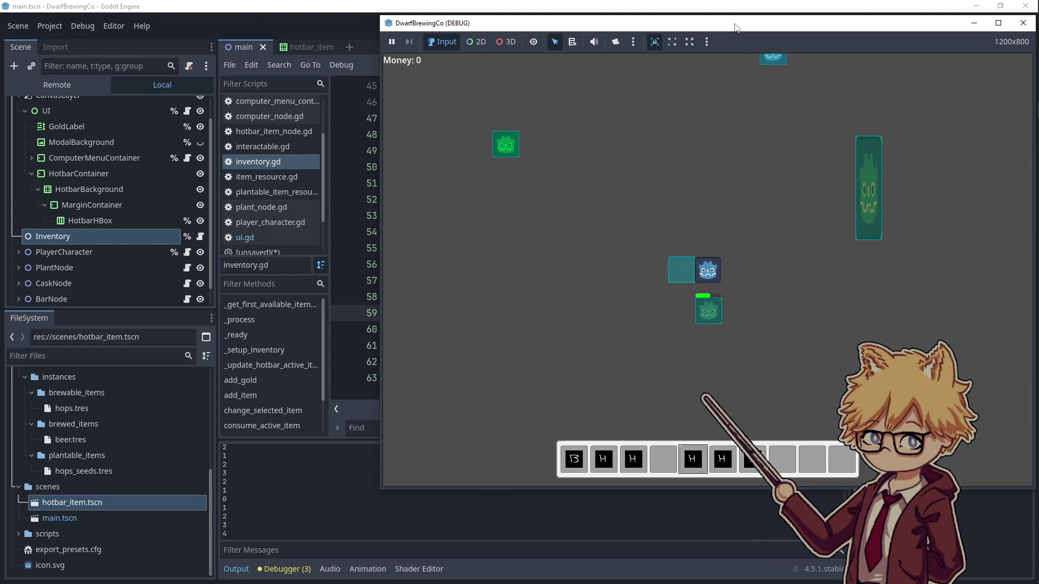
scroll(735, 27, "up", 1)
scroll(735, 27, "up", 5)
- Move the player above the blue object and sell the beer for money
key("w")
key("d")
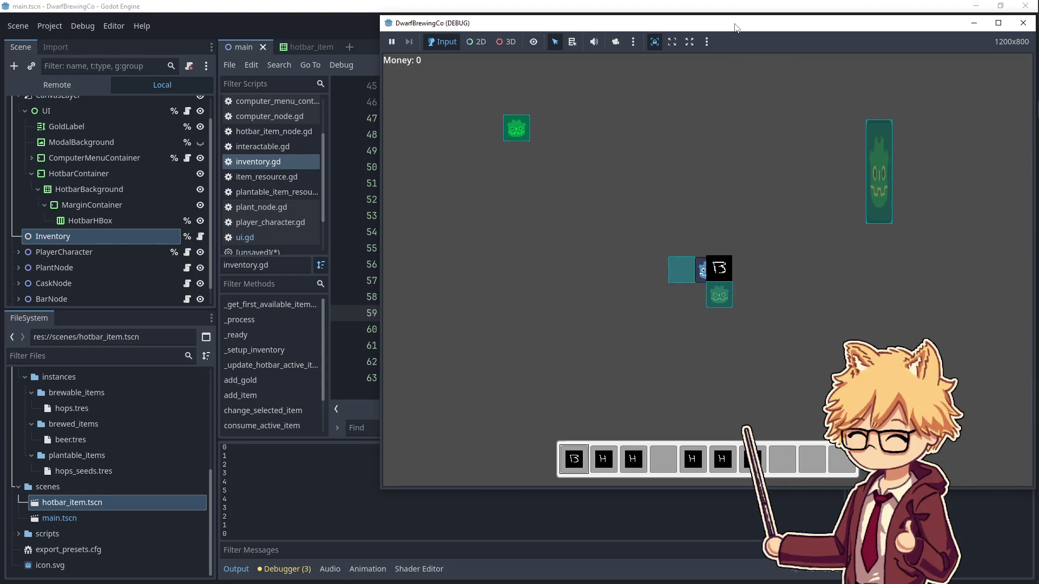
key("a")
key("w")
scroll(734, 27, "down", 2)
scroll(735, 27, "up", 2)
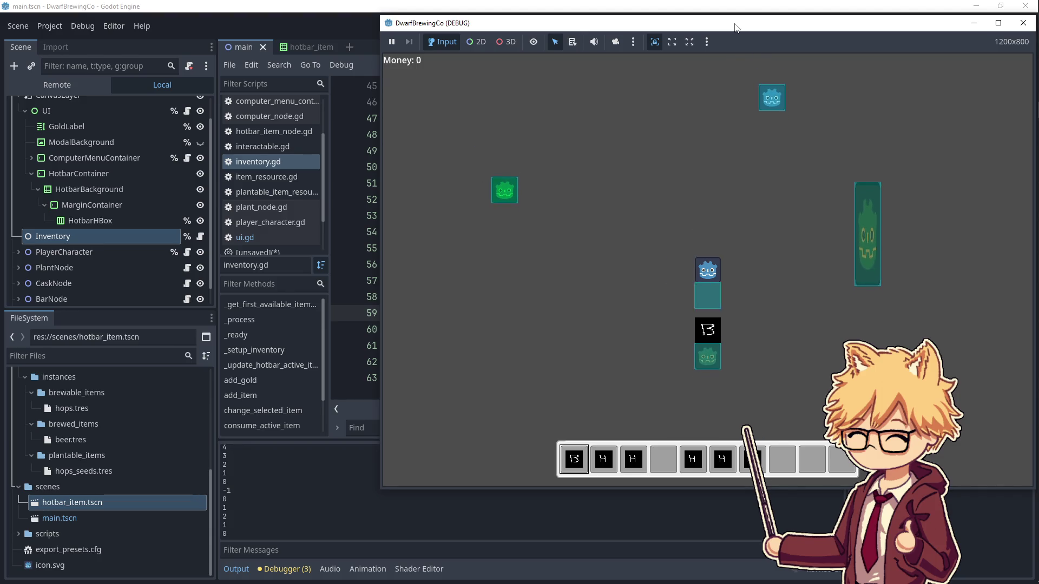
key("s")
key("e")
key("d")
key("w")
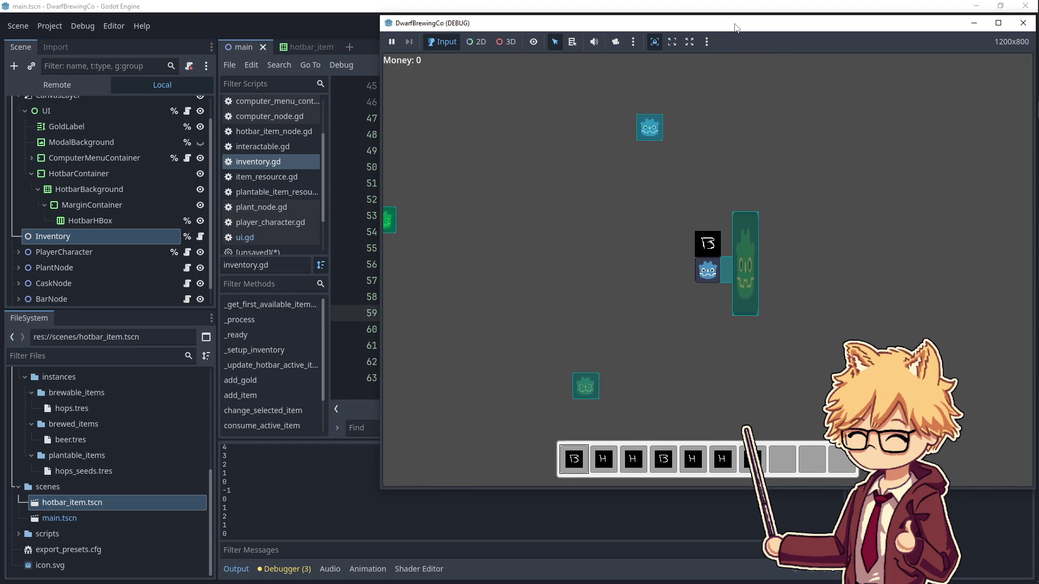
- Walk the player down and left, scroll the hotbar, then stop the game
key("s")
key("a")
key("d")
key("w")
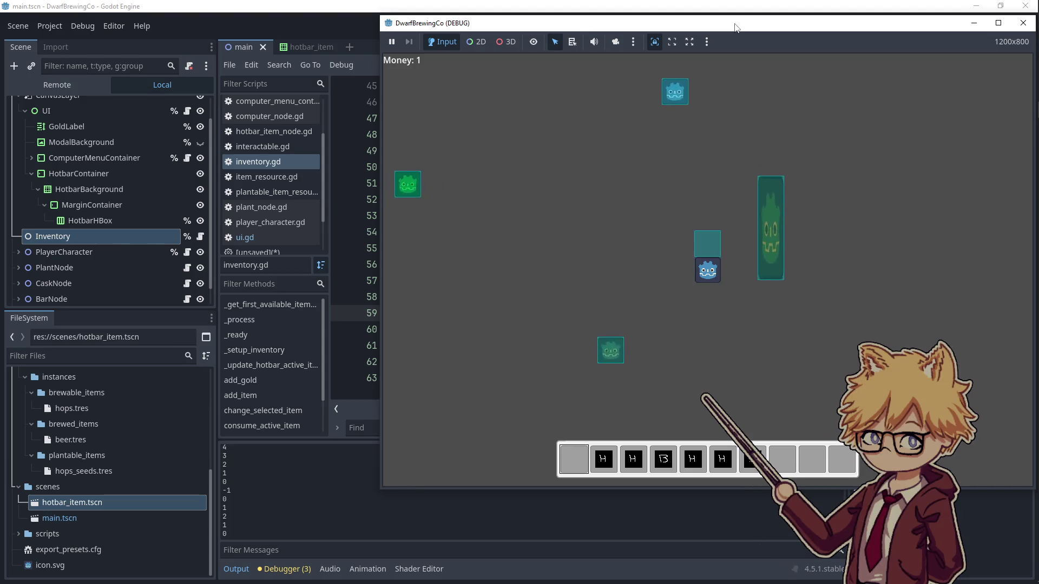
key("a")
scroll(735, 27, "up", 3)
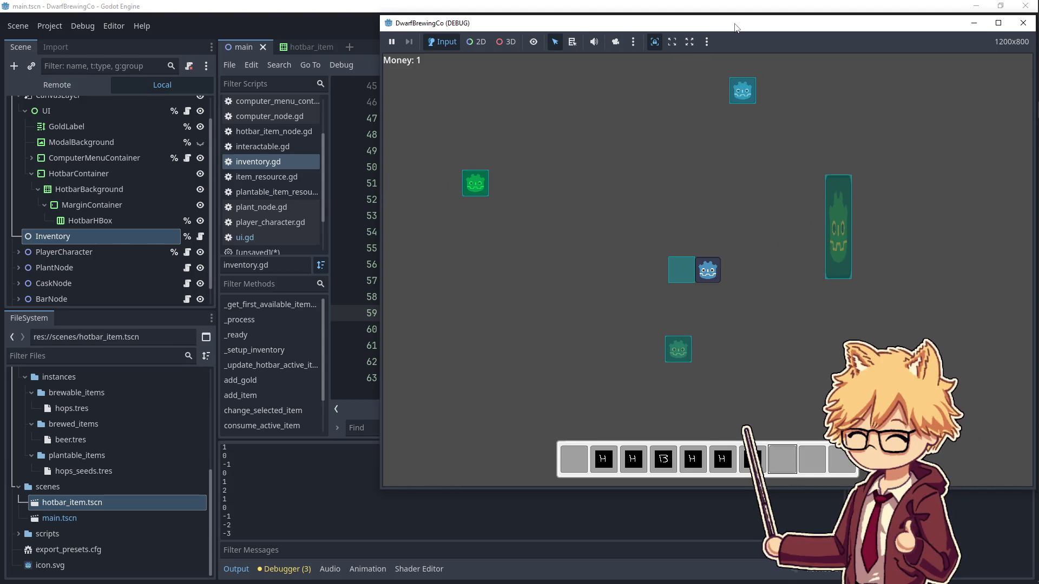
scroll(735, 27, "up", 2)
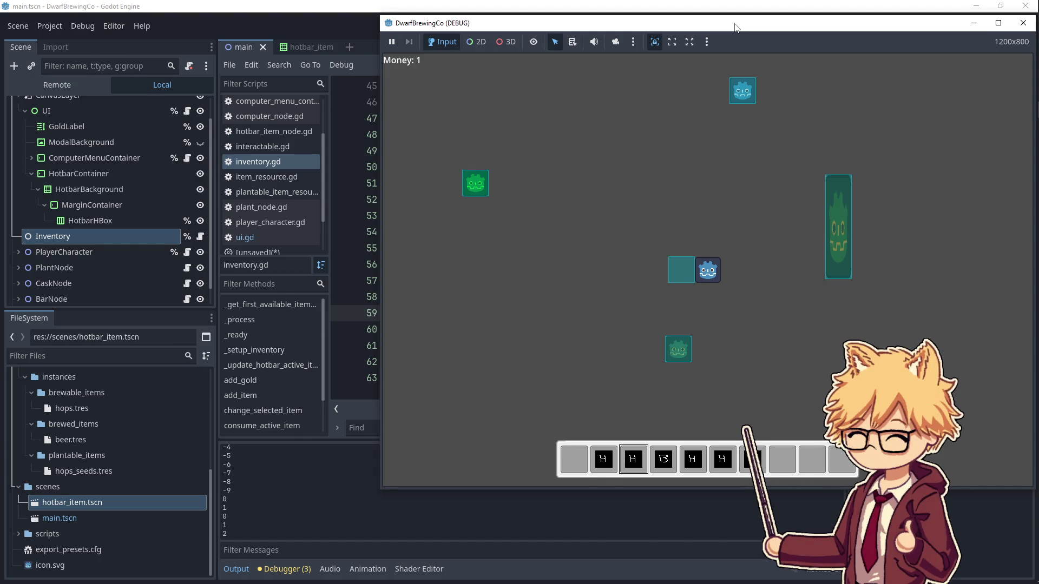
scroll(735, 27, "down", 5)
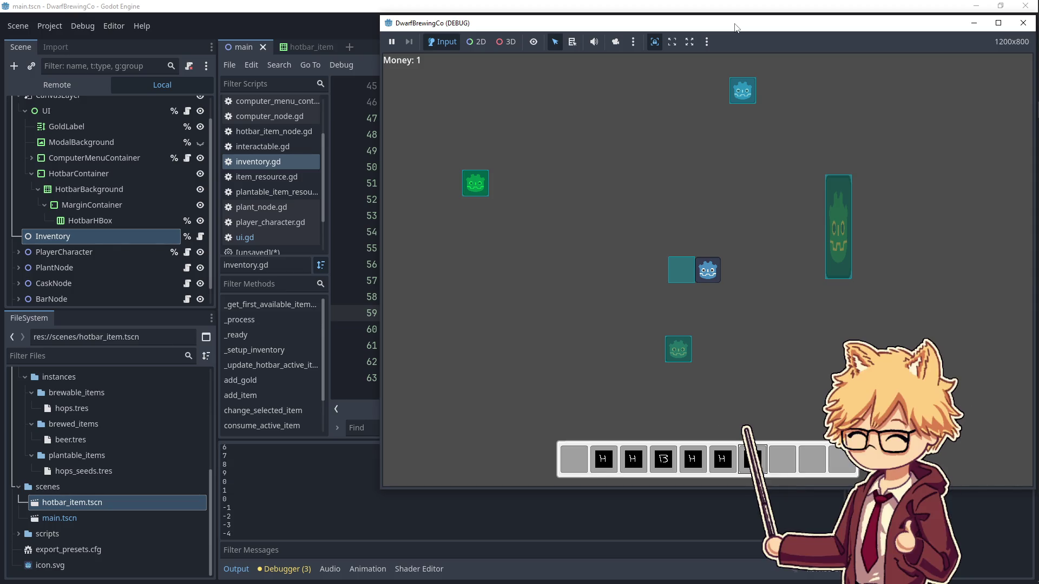
scroll(735, 27, "up", 2)
scroll(735, 28, "up", 1)
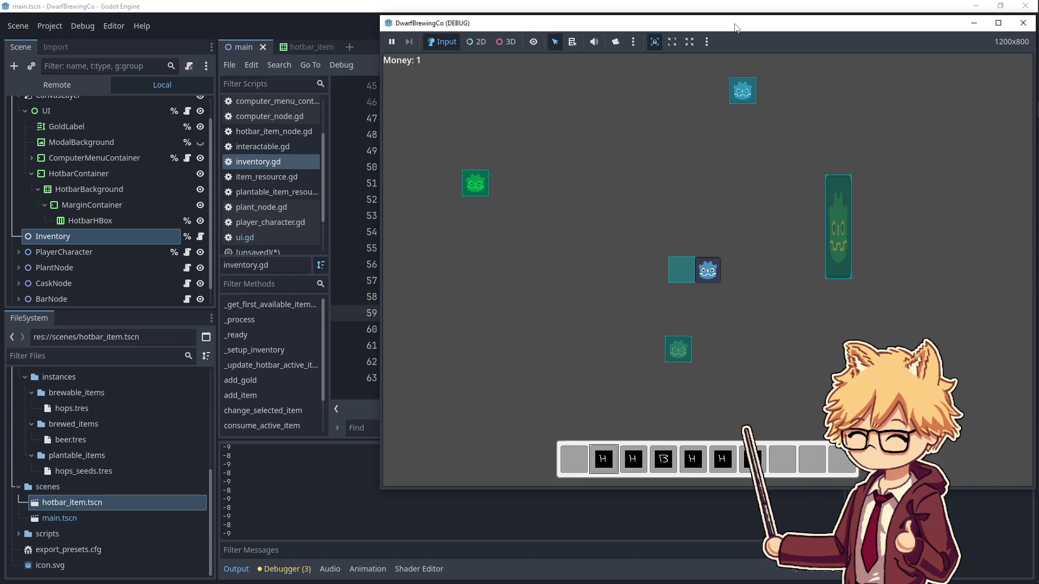
key("F8")
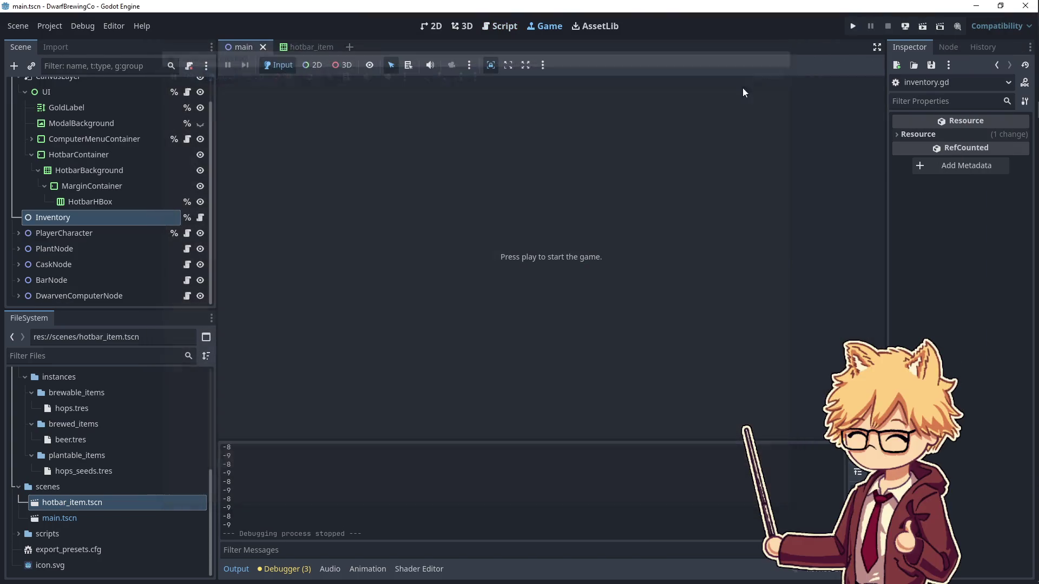
- Open the UI node's script and select the update_selected_item function name
scroll(151, 92, "up", 2)
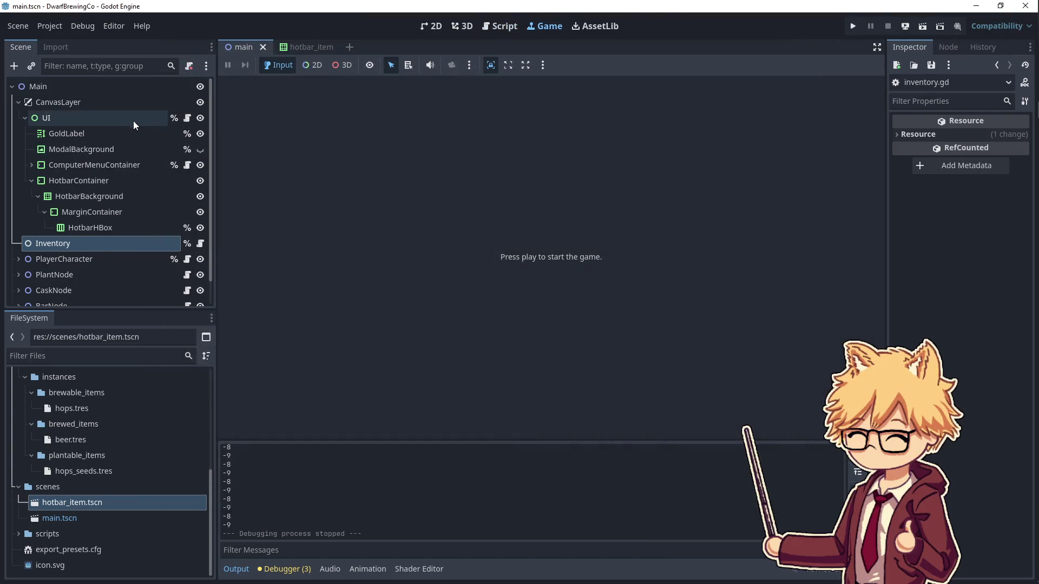
left_click(187, 118)
scroll(495, 285, "up", 5)
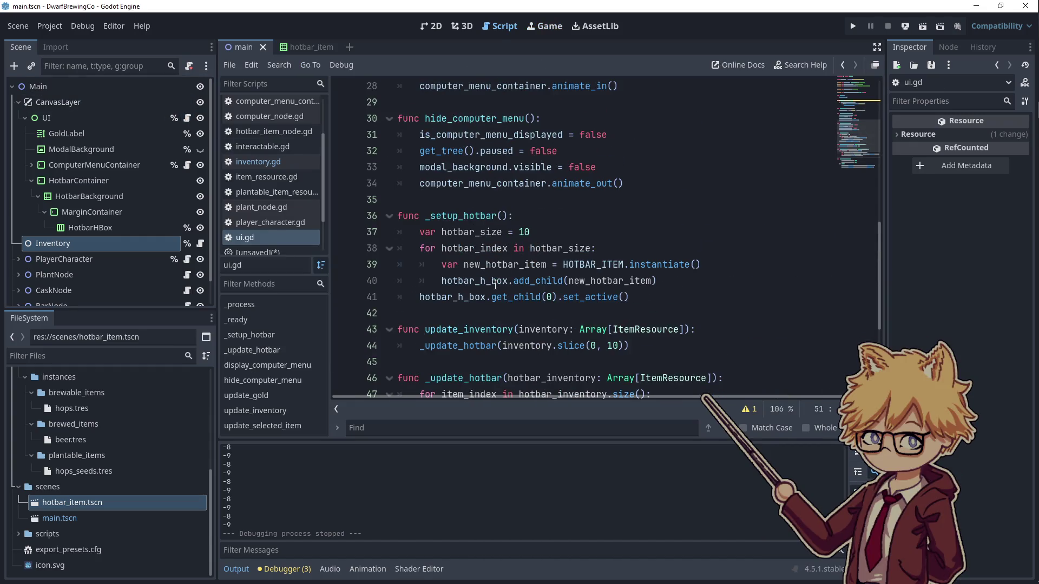
scroll(487, 265, "up", 3)
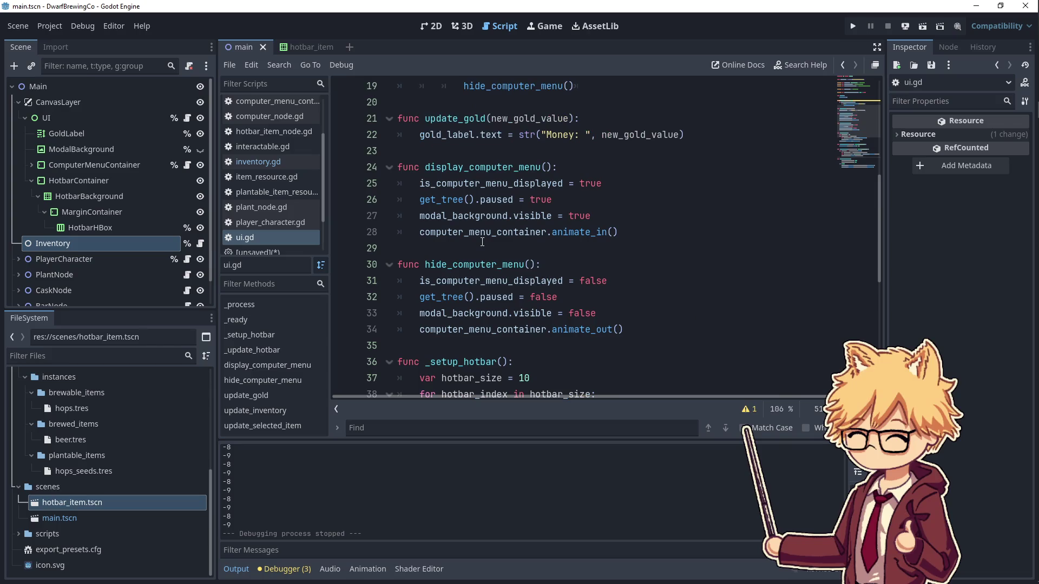
scroll(482, 242, "down", 7)
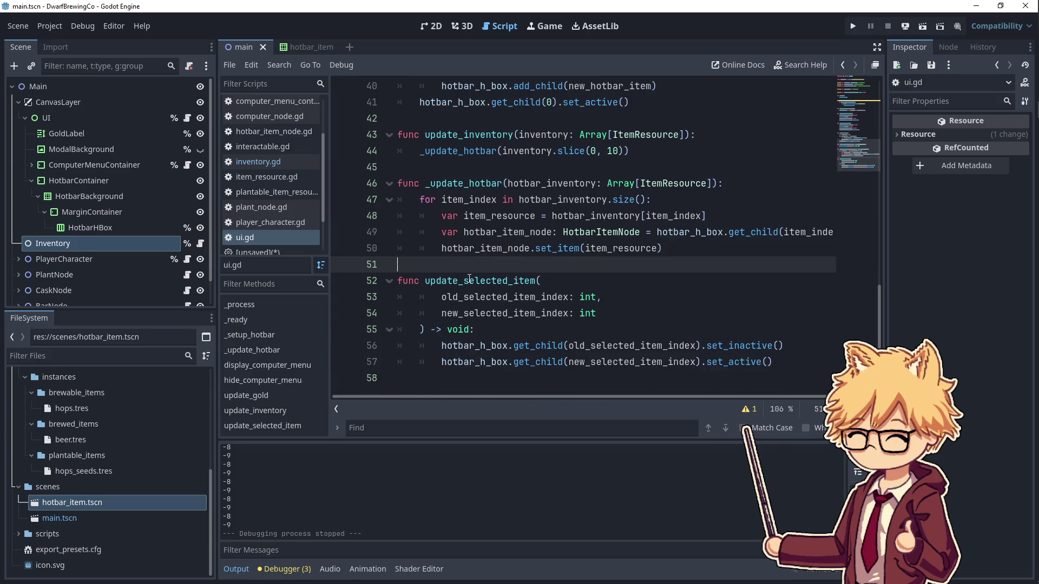
double_click(469, 280)
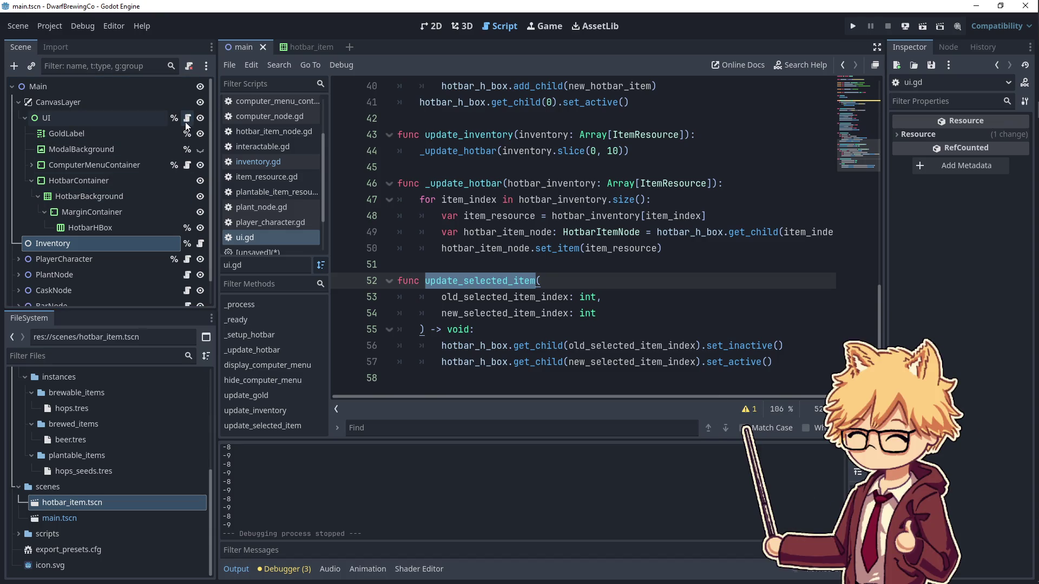
- Delete both debug print lines in inventory.gd and jump to change_selected_item
left_click(200, 243)
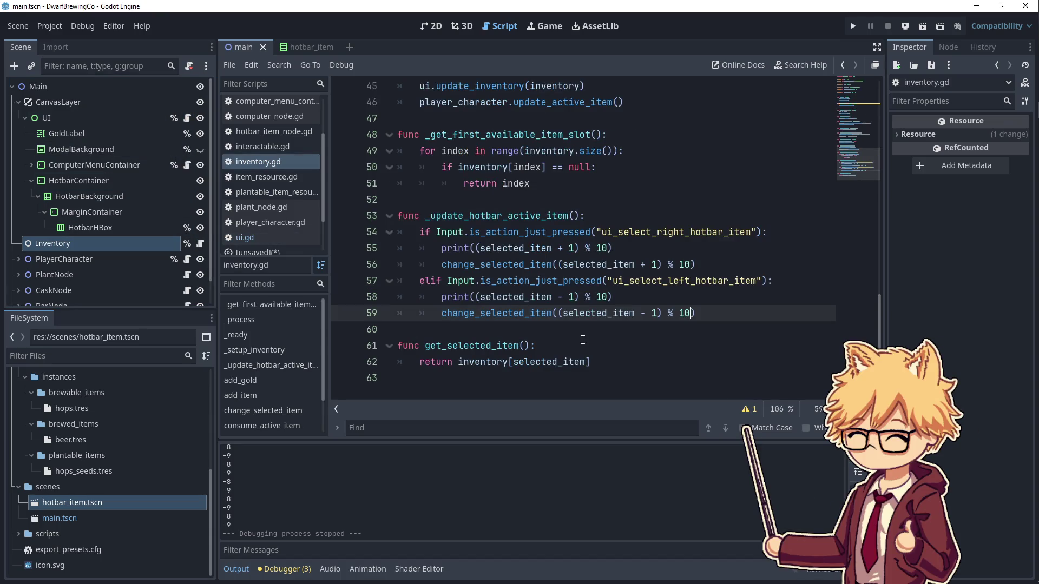
triple_click(541, 248)
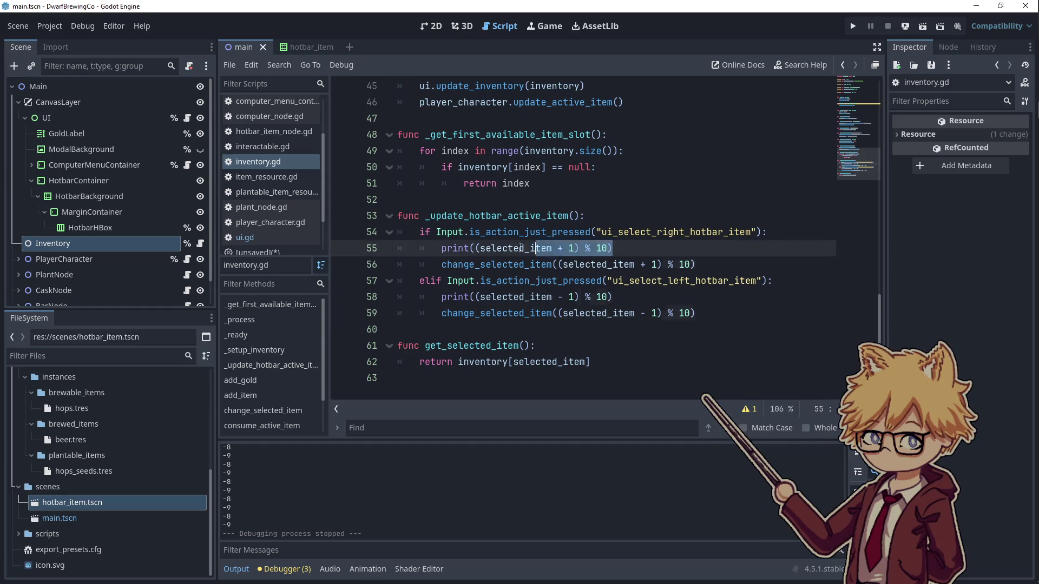
key("BackSpace")
left_click(620, 279)
triple_click(621, 281)
key("BackSpace")
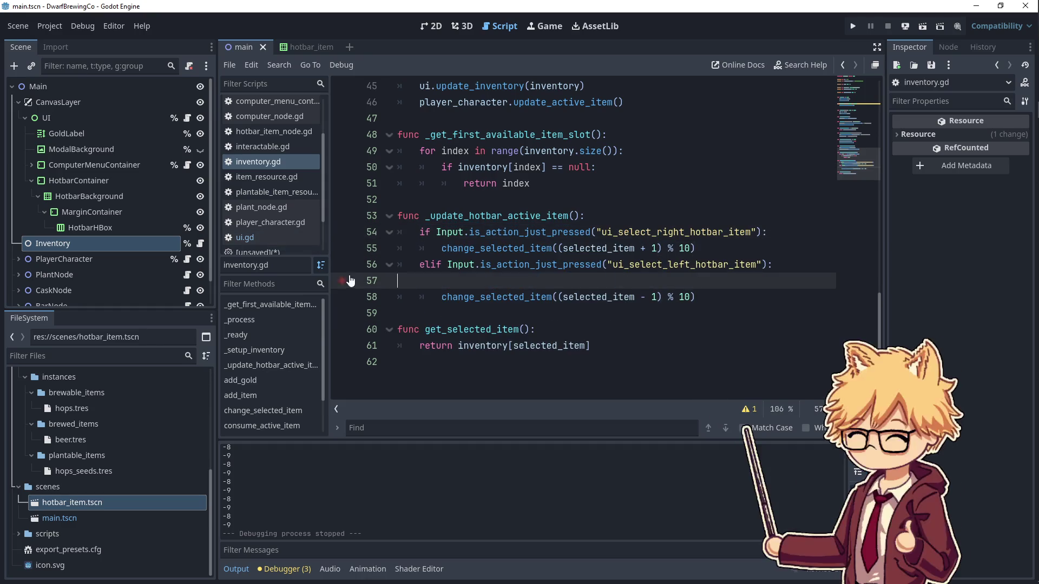
left_click(496, 250, "ctrl")
left_click(623, 262)
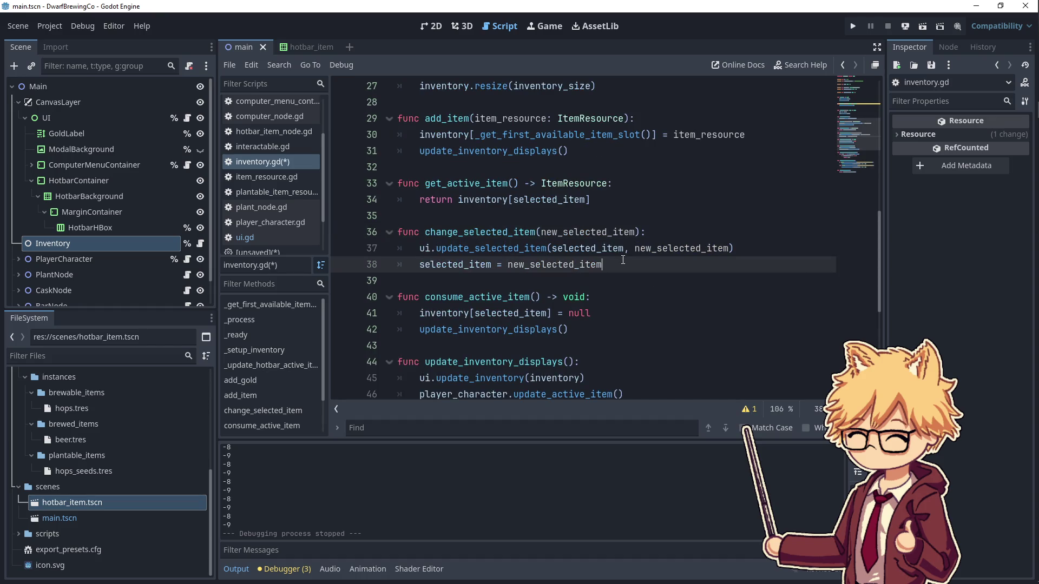
- Add player_character.update_active_item() on a new line after line 37
left_click(768, 246)
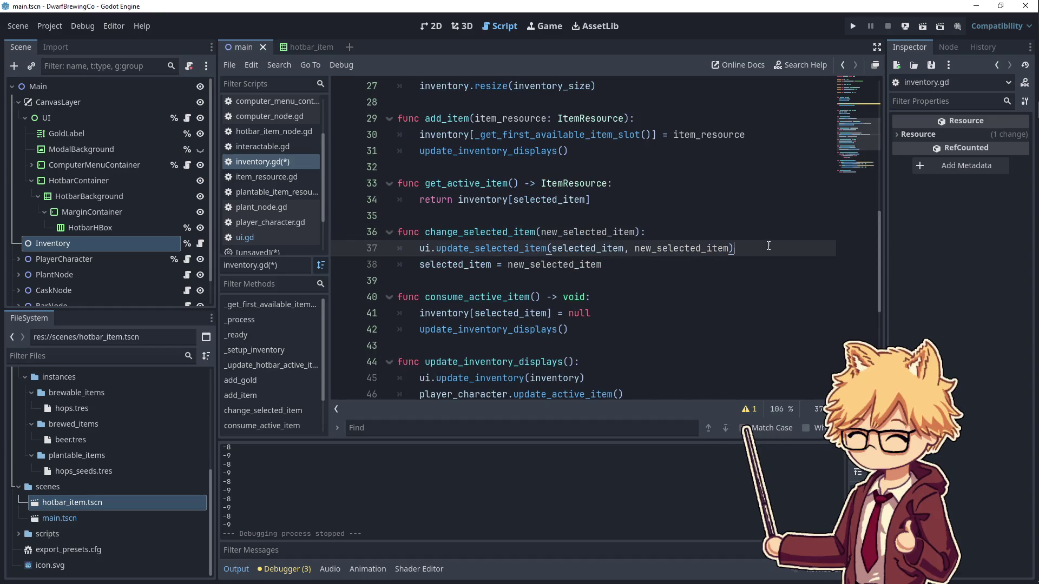
key("Return")
type("player")
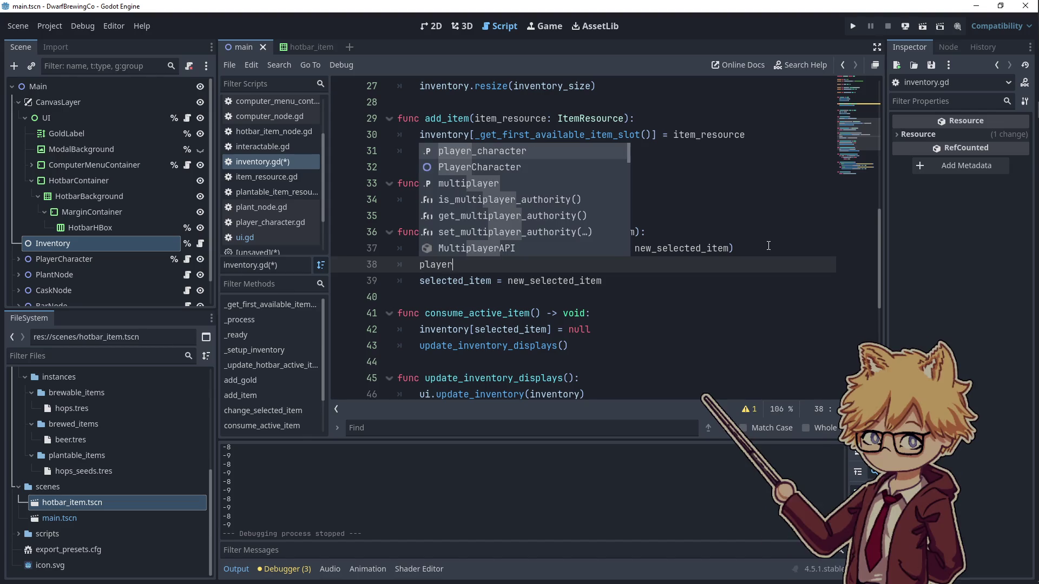
key("Return")
type(".update")
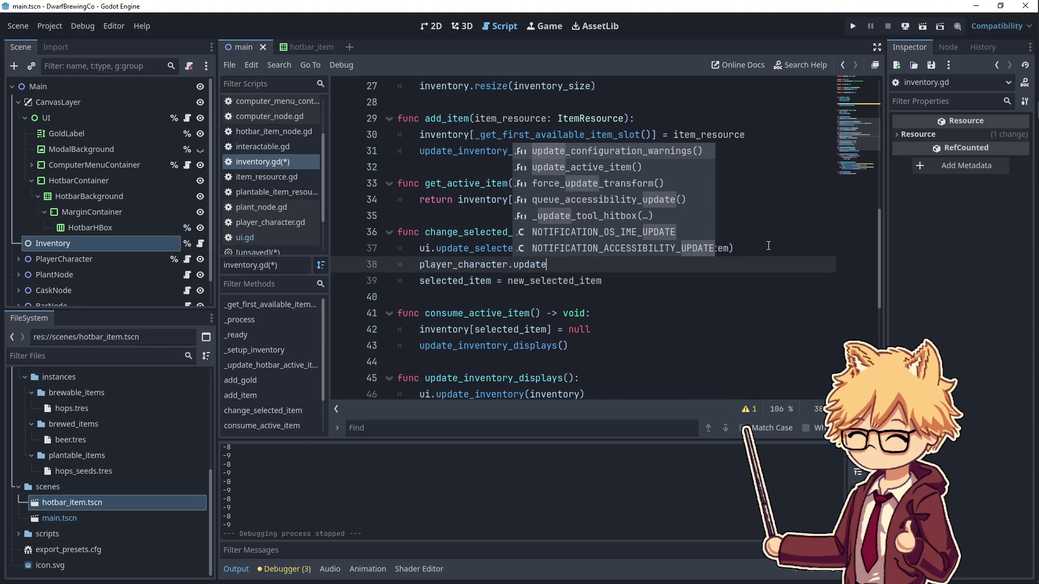
key("Return")
- Run the game and walk the player to pick up an H item
left_click(853, 26)
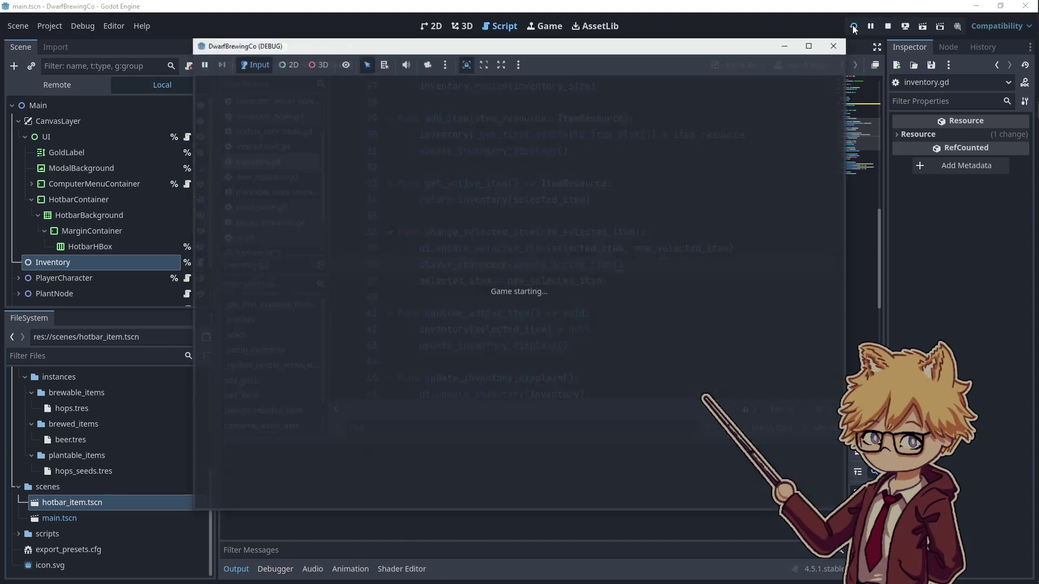
key("a")
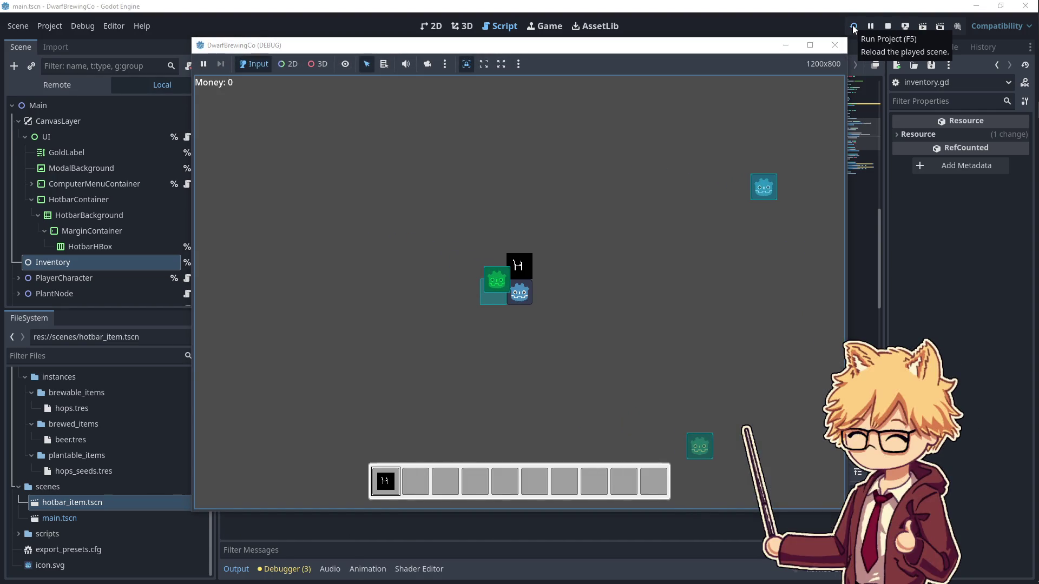
key("d")
key("s")
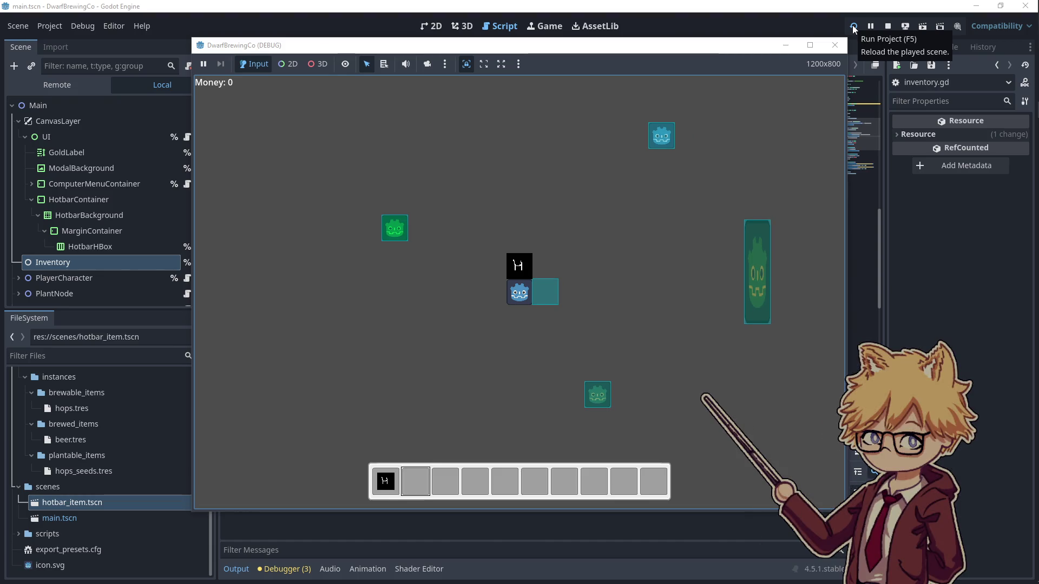
- Switch the hotbar selection back and forth among slots 1, 2 and 3
key("3")
key("1")
key("3")
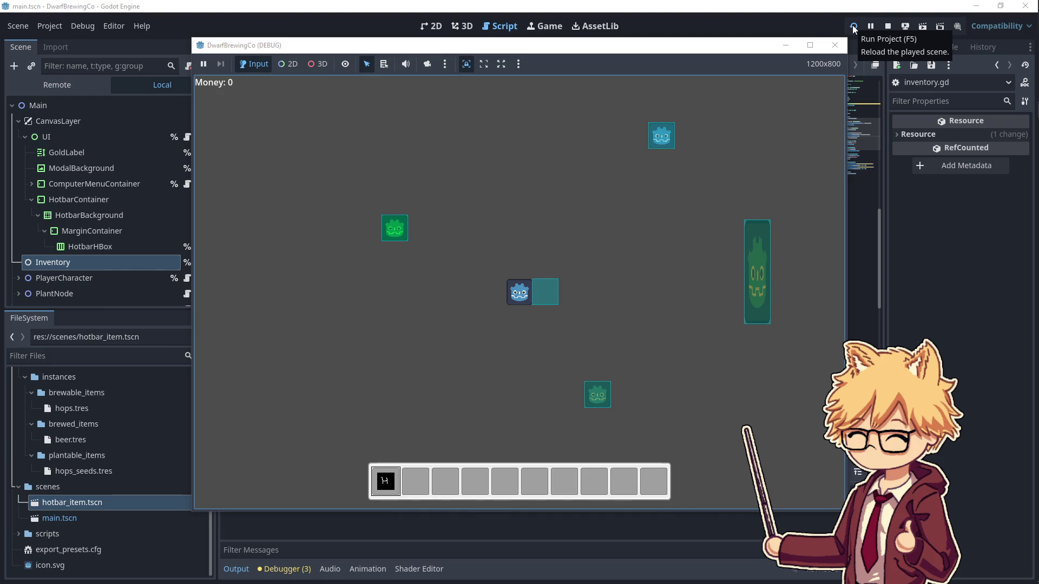
key("2")
key("1")
key("2")
key("1")
key("2")
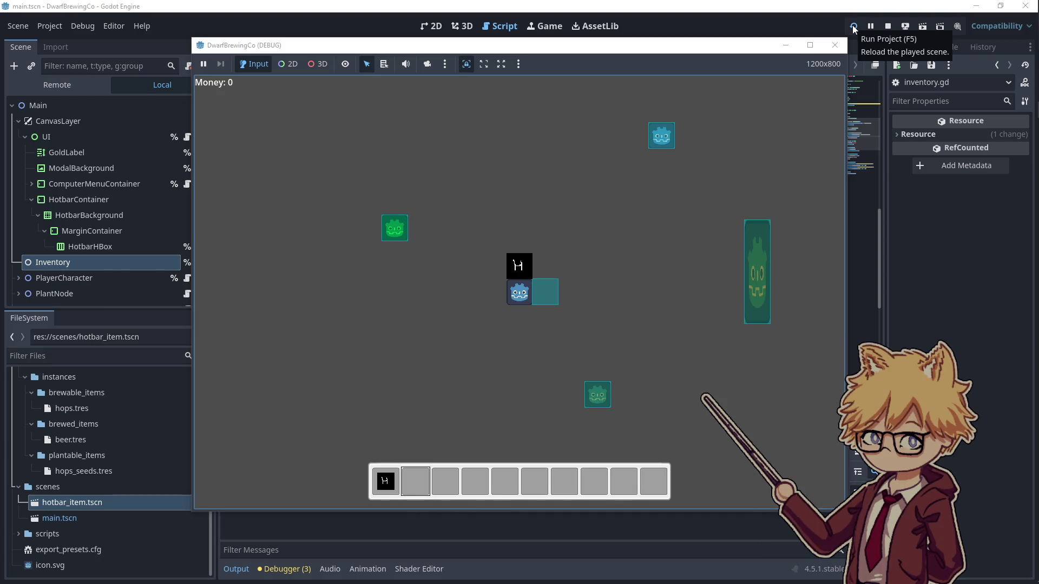
- Plant the H item from the hotbar, then stop the game
key("e")
key("d")
key("s")
key("w")
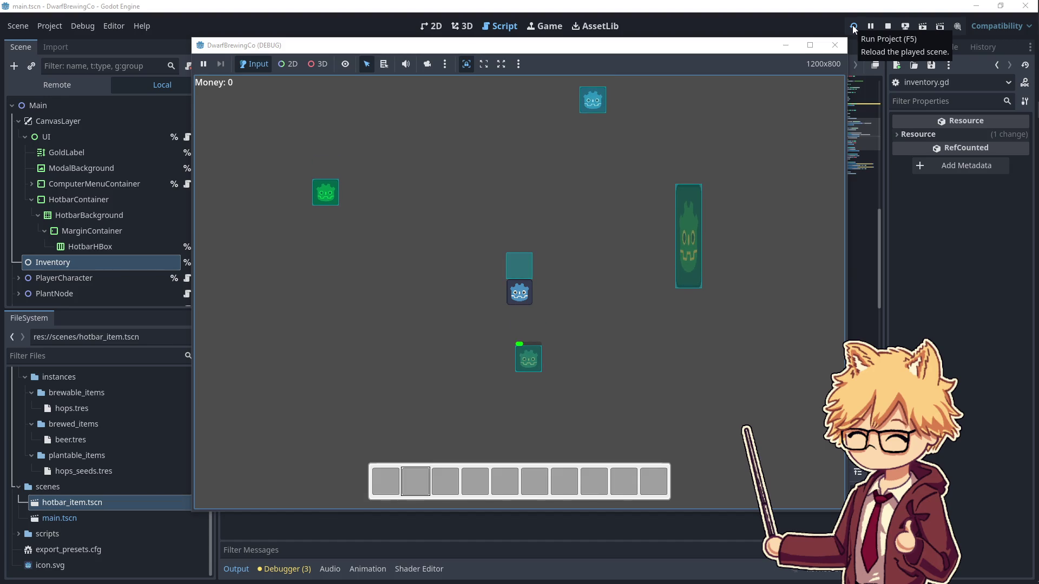
left_click(888, 26)
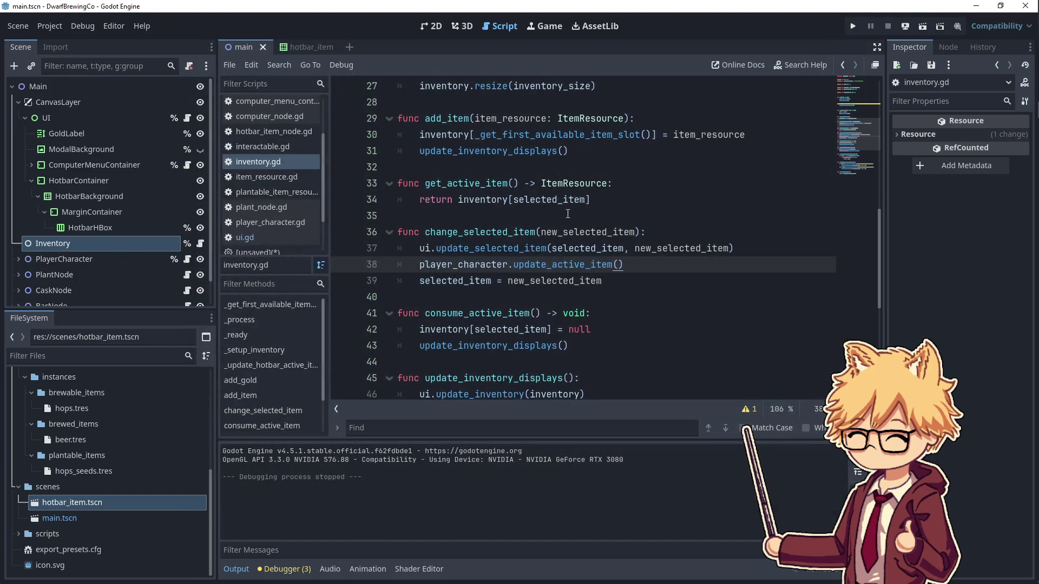
- Move player_character.update_active_item() below selected_item = new_selected_item and delete the leftover blank line
mouse_move(624, 264)
left_mouse_down()
mouse_move(419, 264)
mouse_move(615, 276)
left_mouse_up()
key("ctrl+x")
left_click(614, 275)
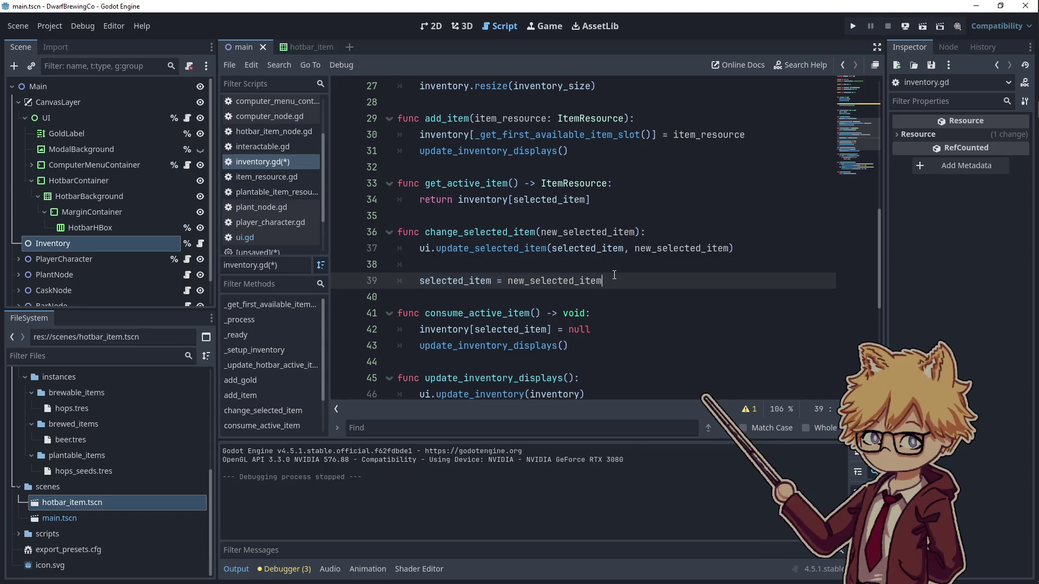
key("Return")
key("ctrl+v")
left_click(593, 264)
key("BackSpace")
key("BackSpace")
- Compare the selected_item and new_selected_item usages in change_selected_item, then rerun the game
double_click(575, 232)
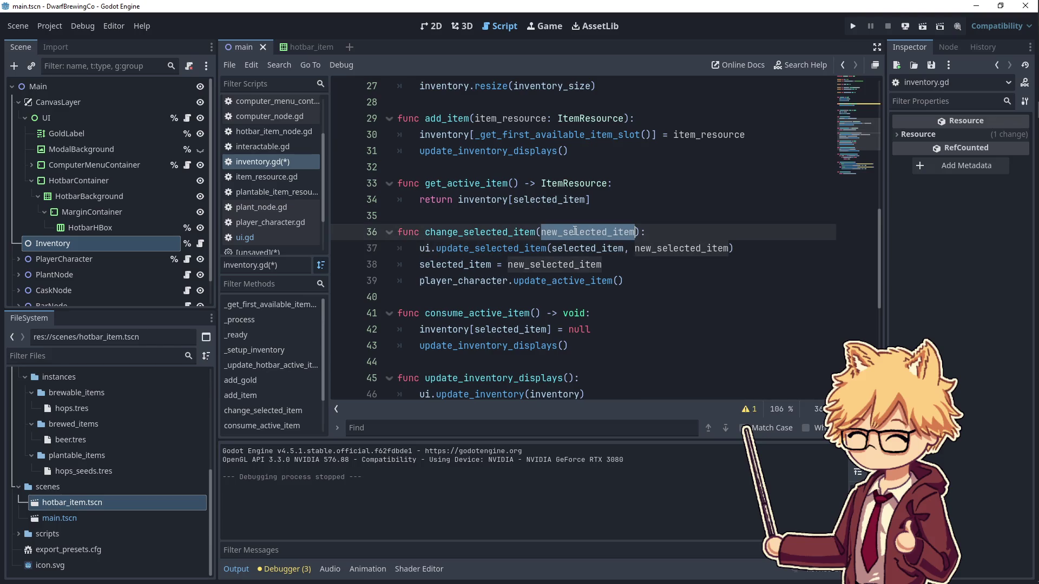
double_click(619, 249)
double_click(692, 247)
double_click(590, 247)
double_click(692, 248)
left_click(604, 248)
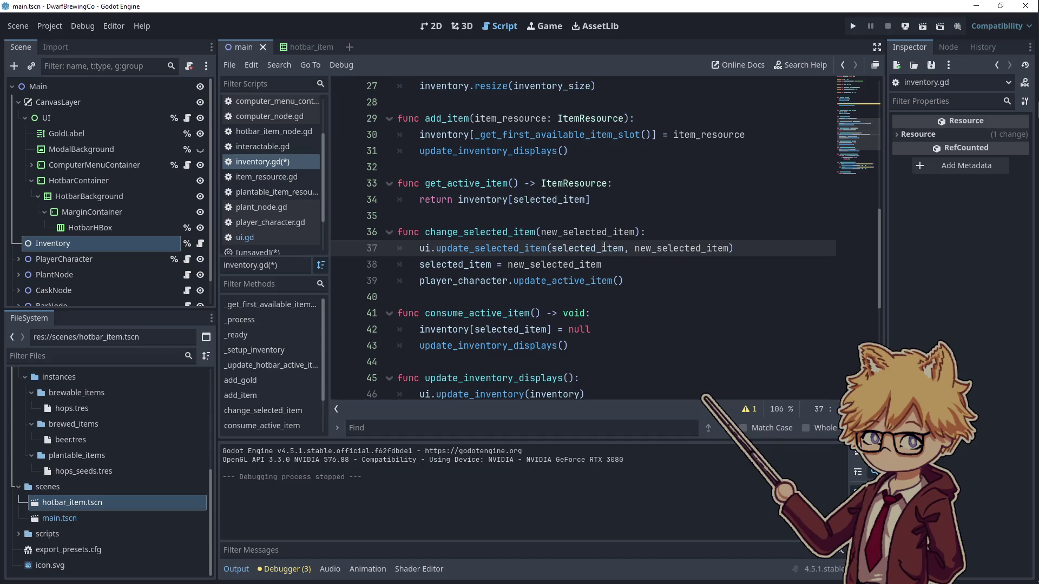
left_click(852, 27)
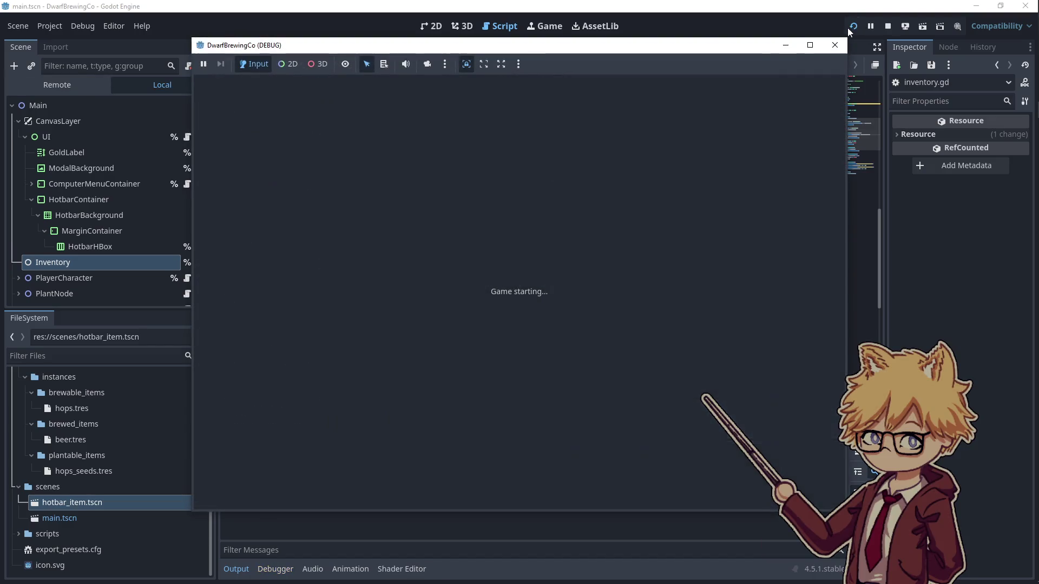
- Walk around the map collecting H items into hotbar slots 4–6
key("Left")
key("Up")
key("Down")
key("e")
key("Right")
key("Down")
key("Right")
key("Right")
key("Down")
key("Left")
key("Up")
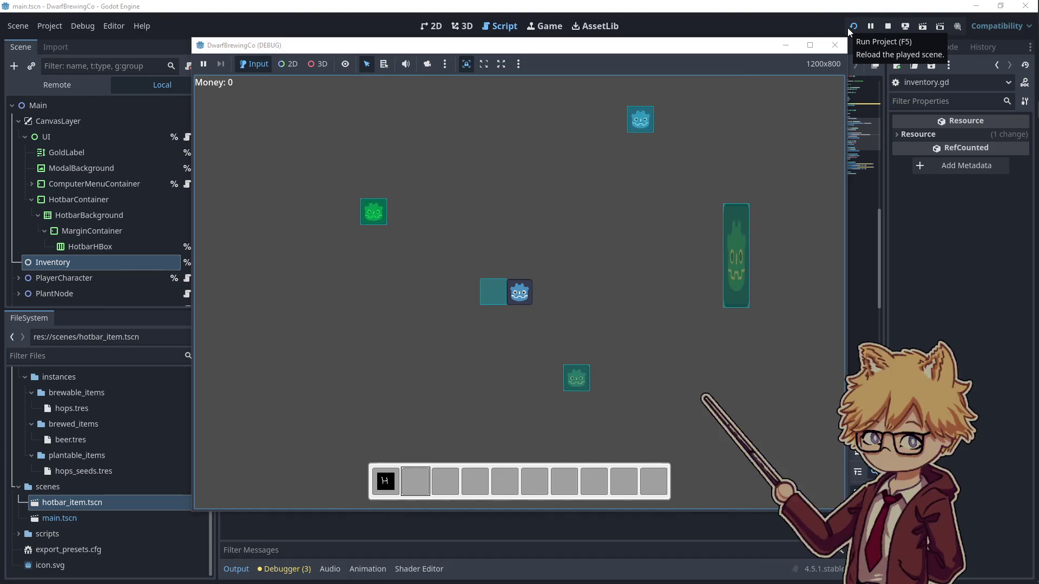
key("e")
key("e")
key("e")
key("e")
key("Right")
key("Down")
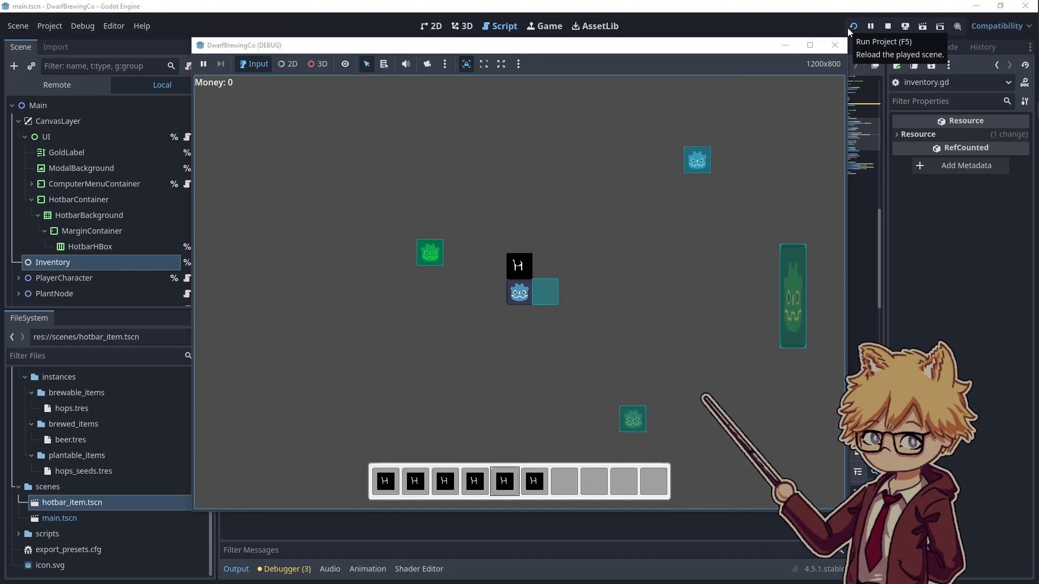
- Plant the H item from slot 6, switch to slot 8, and sell an item
key("e")
key("Right")
key("Down")
key("e")
key("Up")
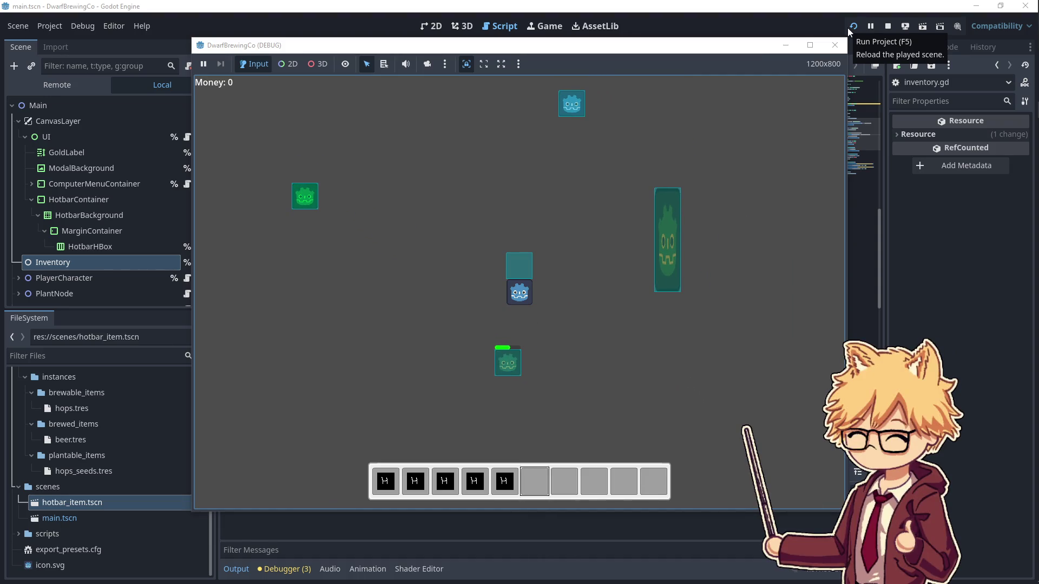
key("8")
key("e")
key("Down")
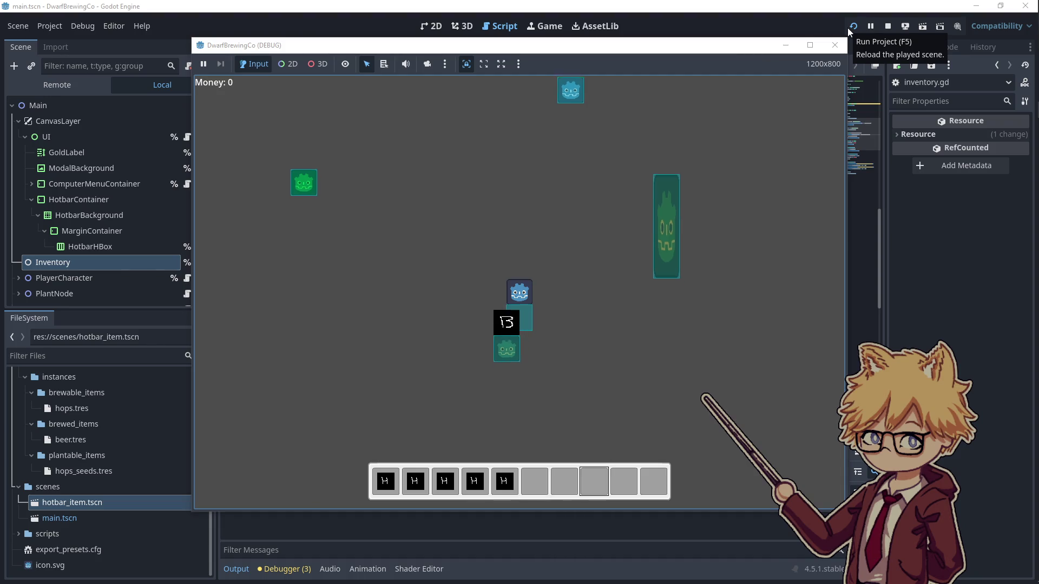
key("Right")
key("Up")
key("6")
key("e")
- Plant the H item from slot 4, switch to slot 5, and harvest the plant
key("Left")
key("4")
key("Down")
key("e")
key("Up")
key("Left")
key("5")
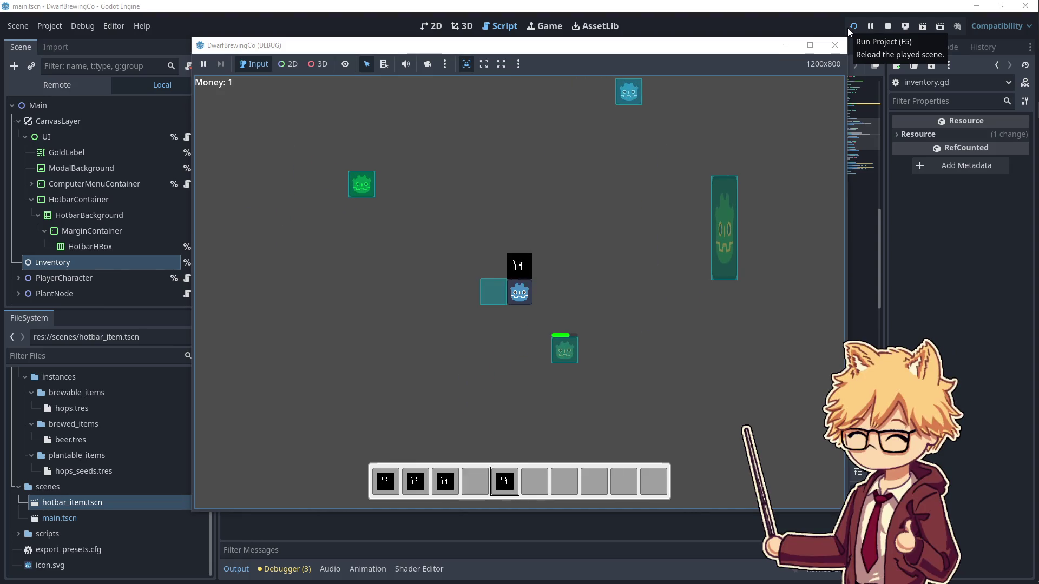
key("4")
key("5")
key("4")
key("Right")
key("Down")
key("5")
- Sell the harvested items, then pick up another H item, triggering the add_item error
key("4")
key("e")
key("Up")
key("Right")
key("Left")
key("Down")
key("Up")
key("Left")
key("Up")
key("e")
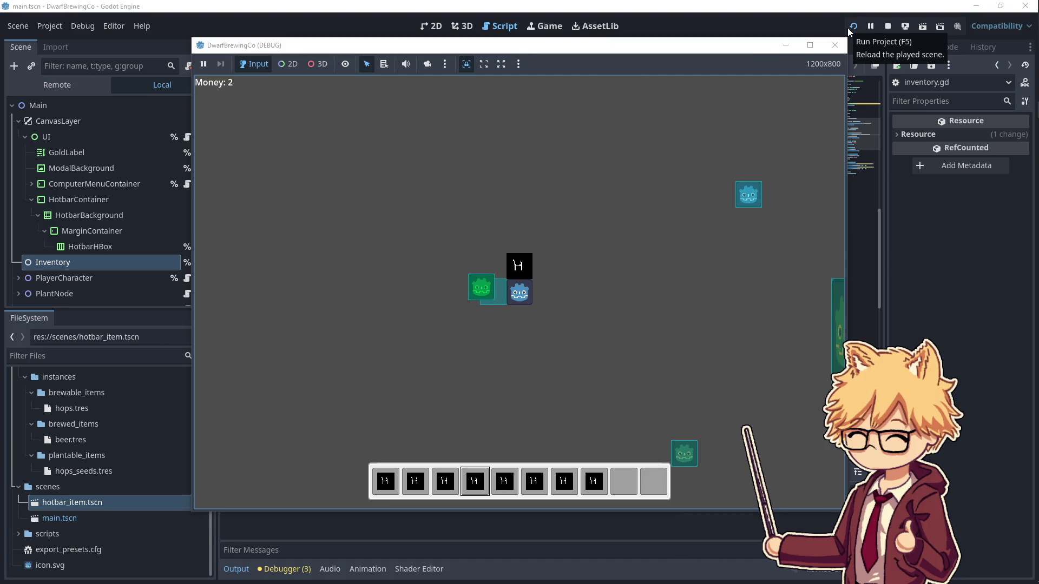
key("e")
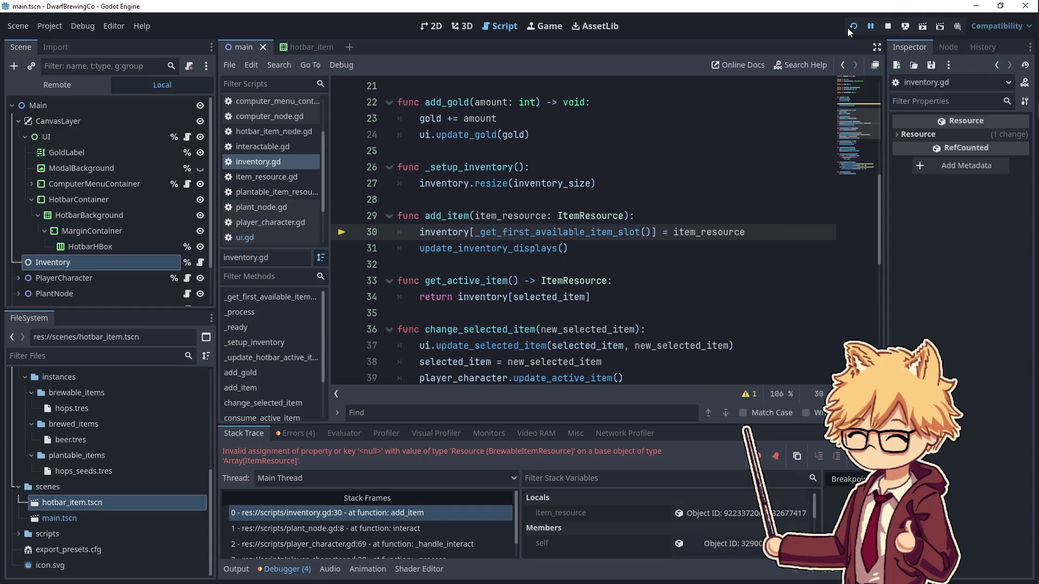
- Relaunch the game, pick up a first item into hotbar slot 1 and sell it
left_click(849, 30)
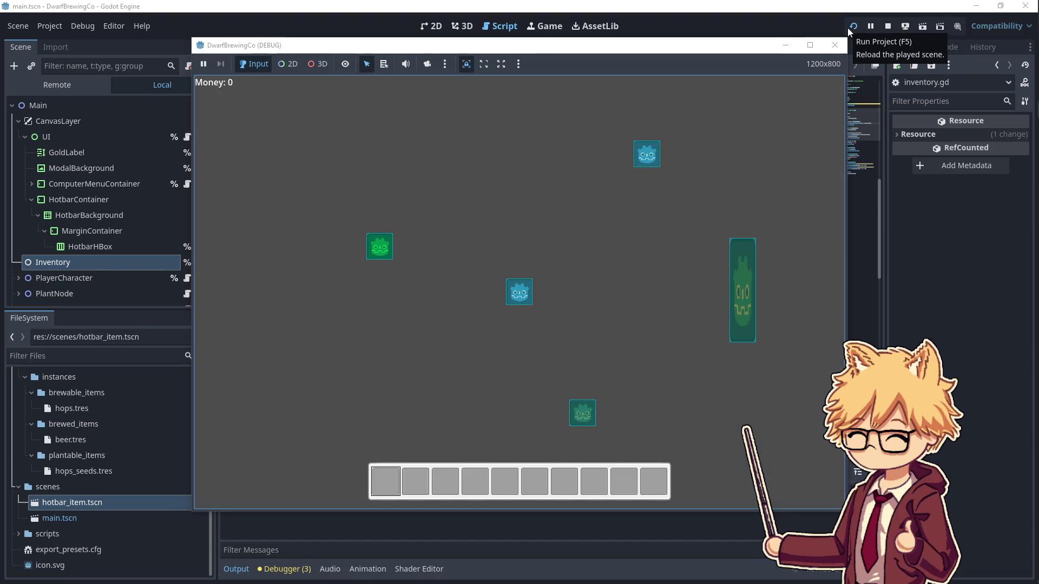
key("w")
key("a")
key("s")
key("d")
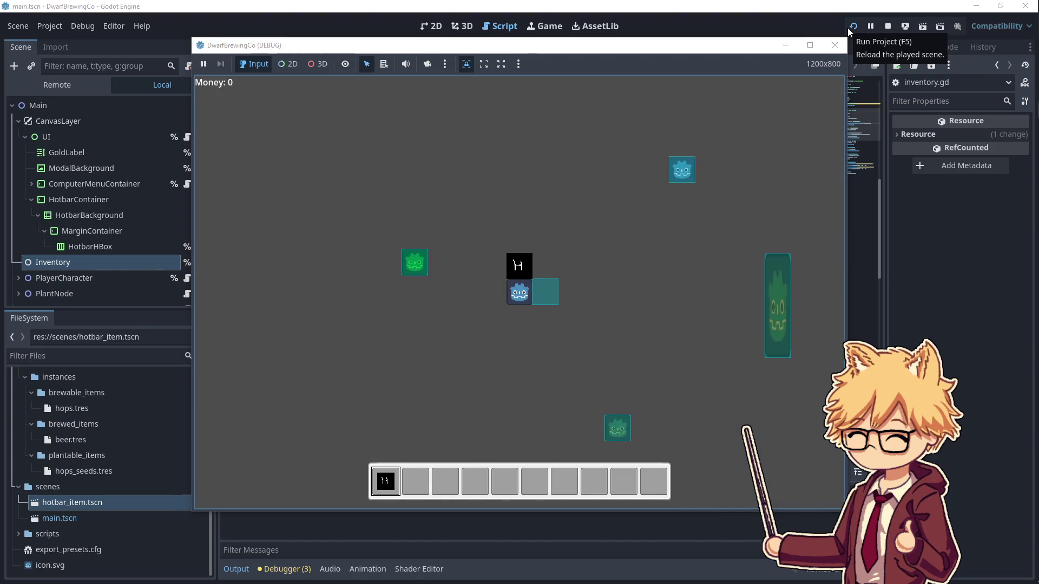
key("s")
key("d")
key("e")
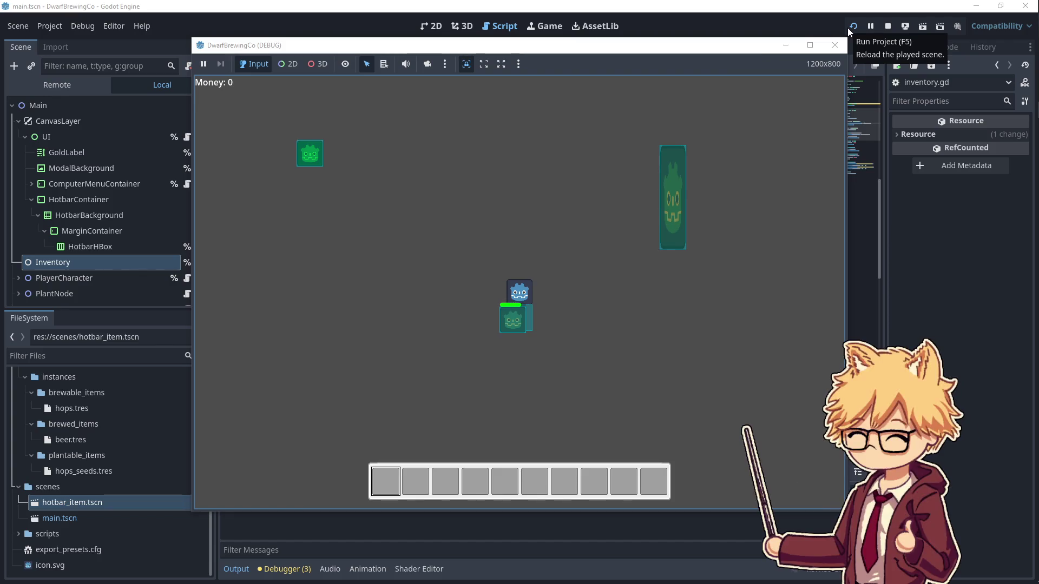
key("e")
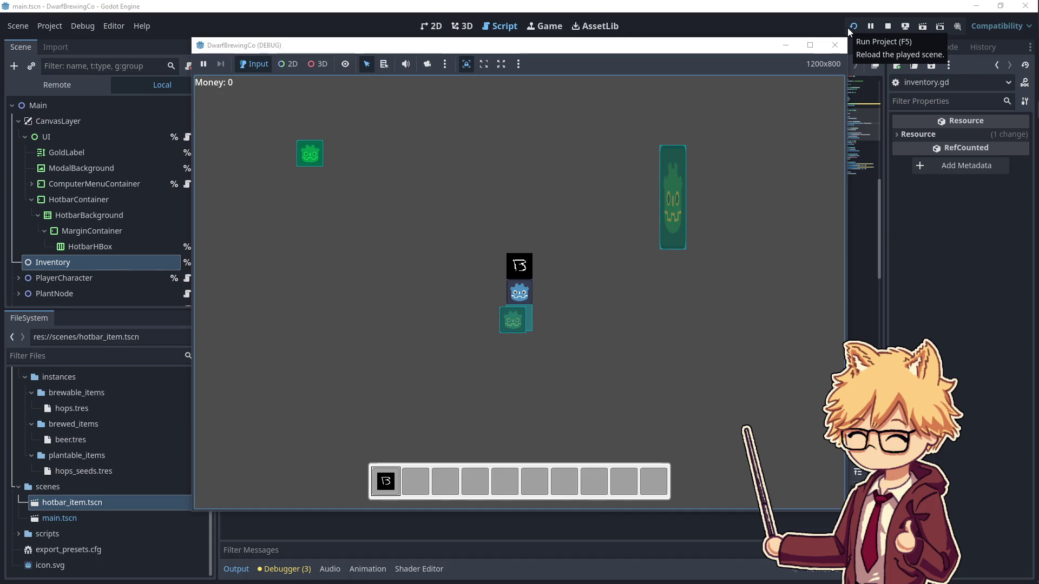
key("d")
key("w")
key("e")
key("a")
key("w")
- Pick up another item, use it on the plant, then sell it for Money 2
key("a")
key("e")
key("s")
key("d")
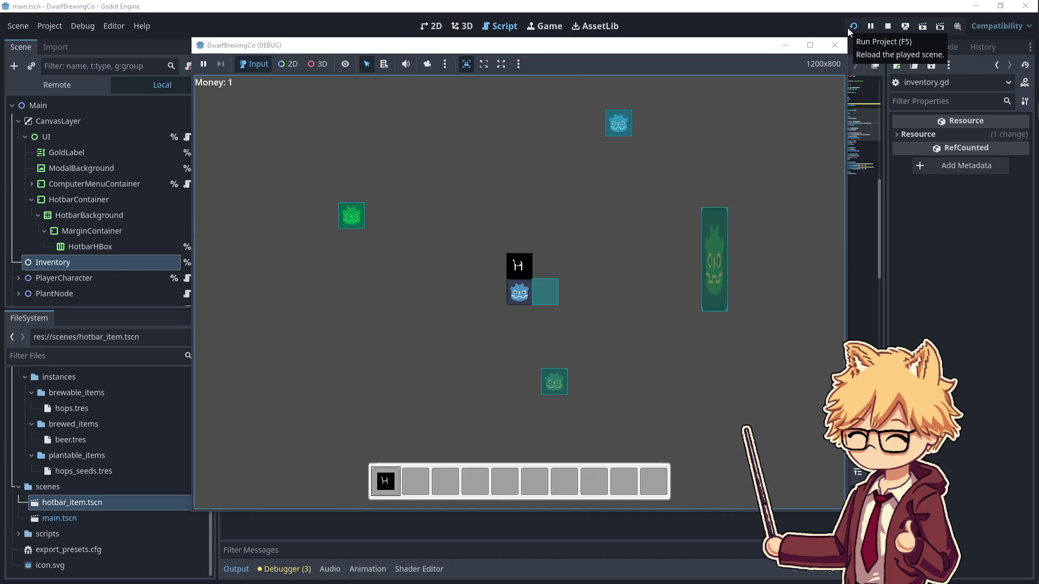
key("d")
key("s")
key("e")
key("a")
key("s")
key("d")
key("w")
key("a")
key("s")
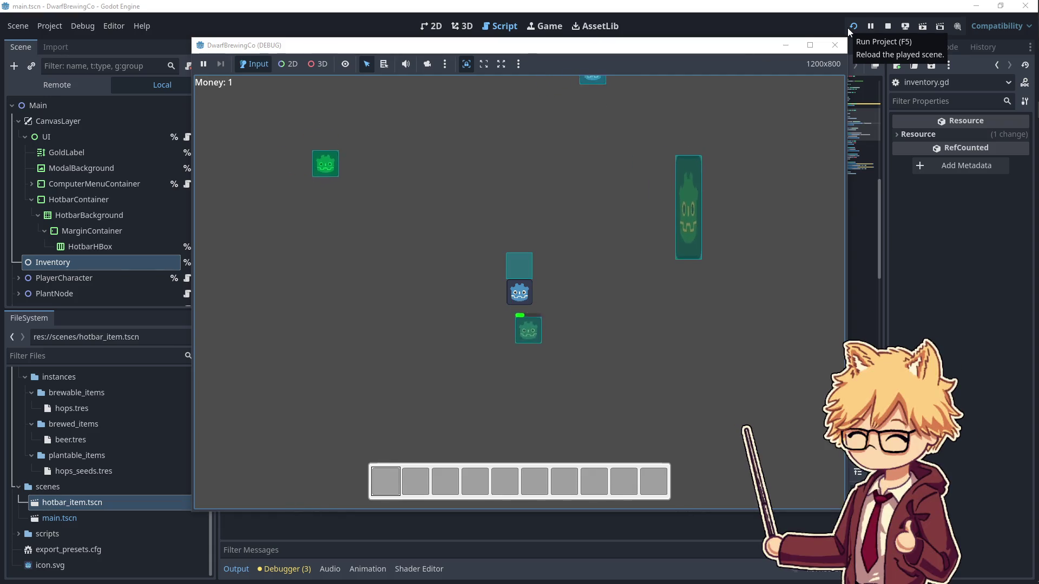
key("w")
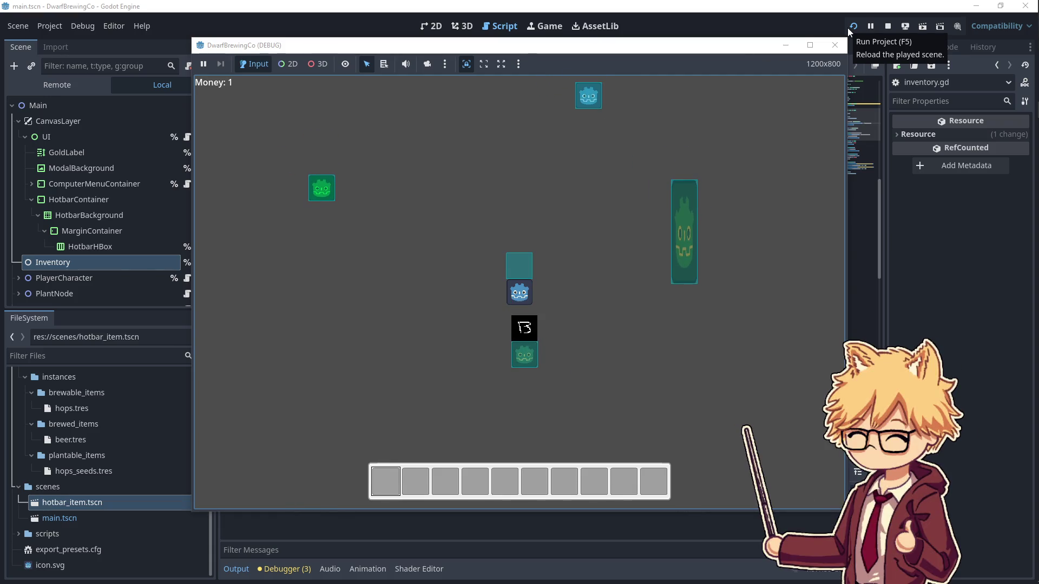
key("s")
key("d")
- Collect and place an item from slot 1, then sell one, raising Money to 3
key("d")
key("w")
key("d")
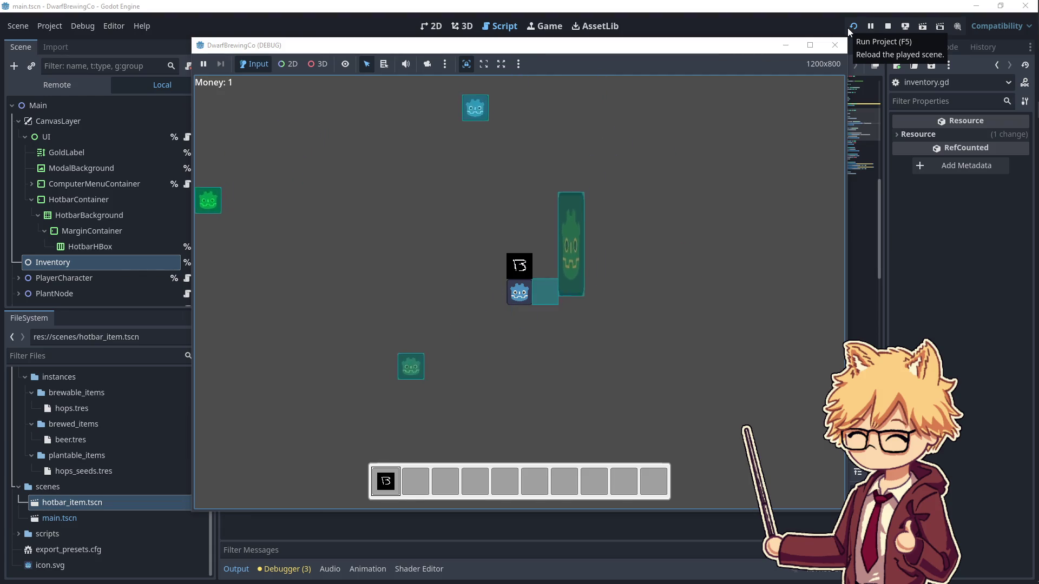
key("w")
key("e")
key("a")
key("w")
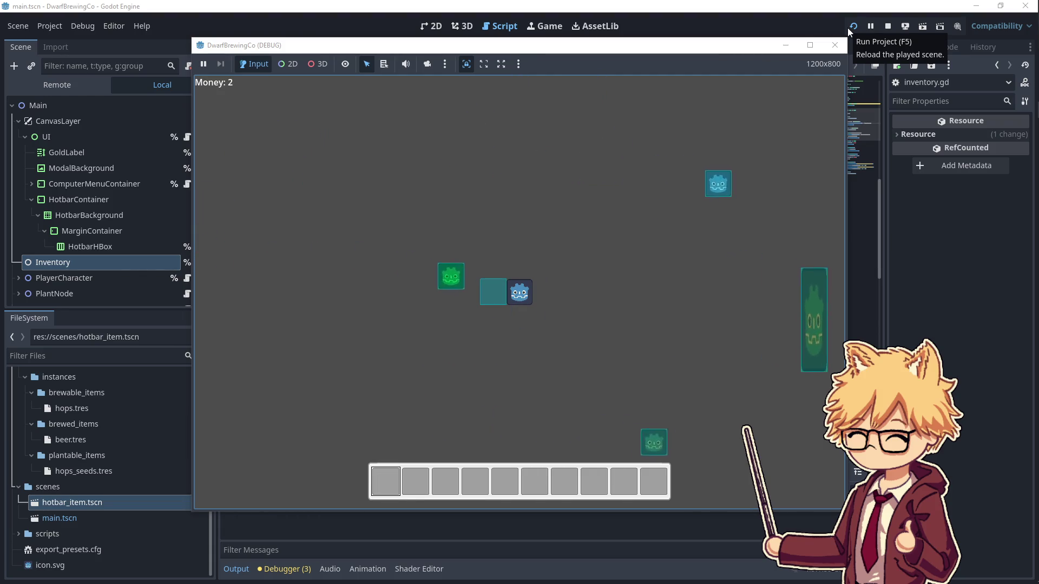
key("e")
key("d")
key("s")
key("e")
key("a")
key("w")
key("a")
key("s")
key("d")
key("a")
key("d")
key("w")
key("s")
key("e")
key("d")
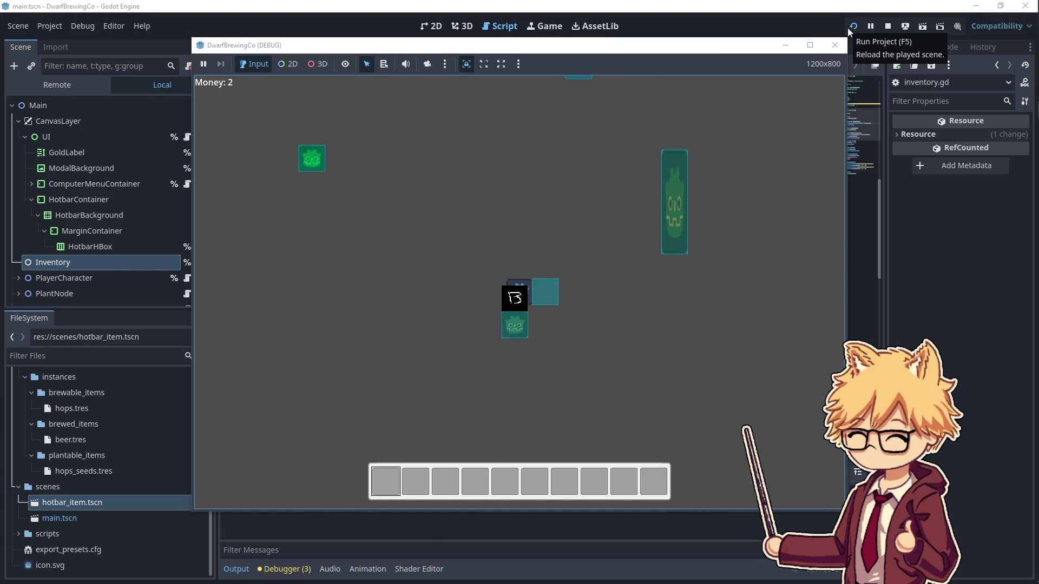
key("w")
key("d")
key("e")
- Gather several H items into the hotbar and use the slot 7 item on the plant
key("a")
key("s")
key("w")
key("a")
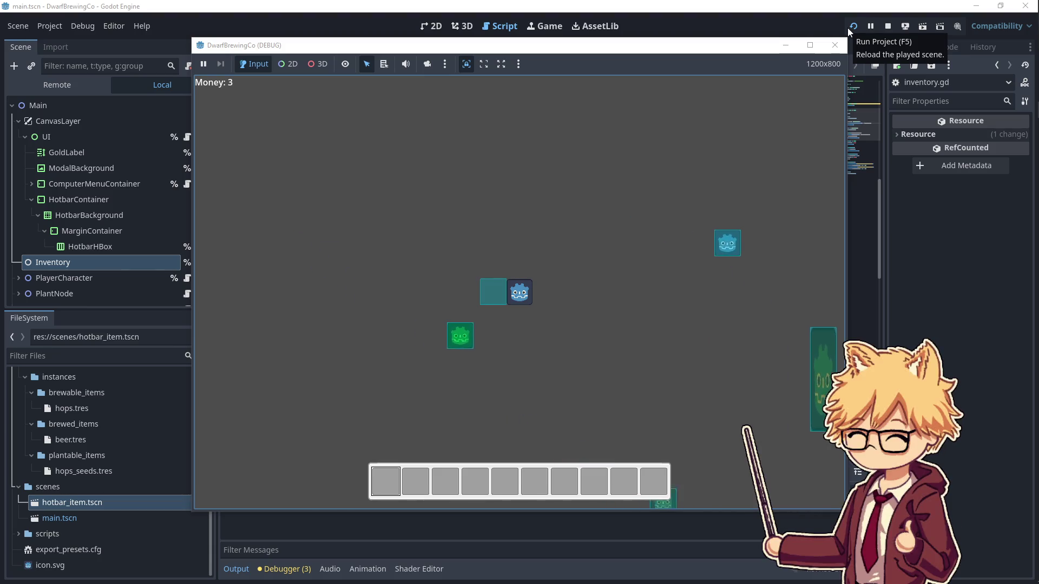
key("w")
key("d")
key("a")
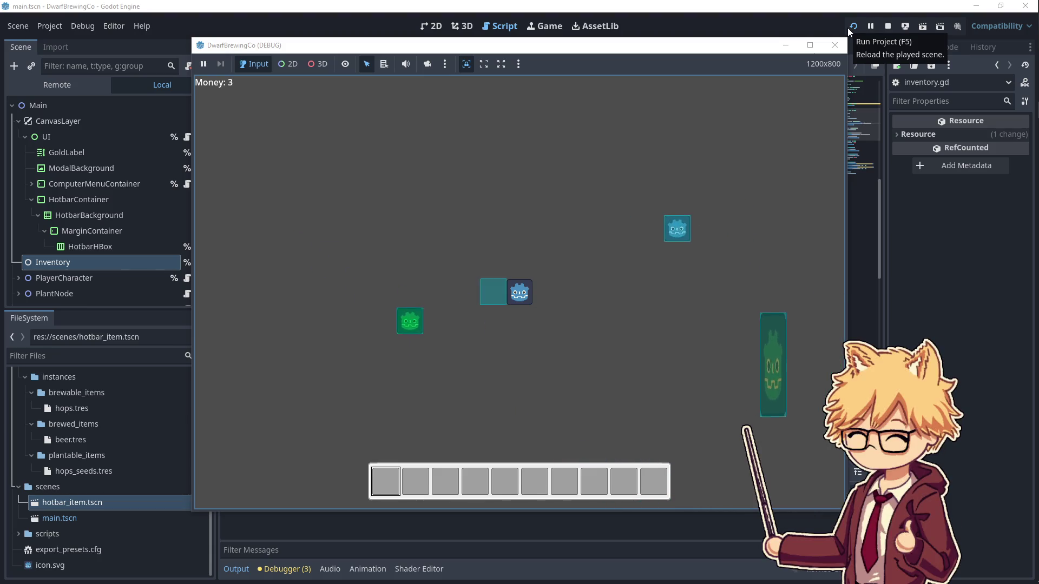
key("s")
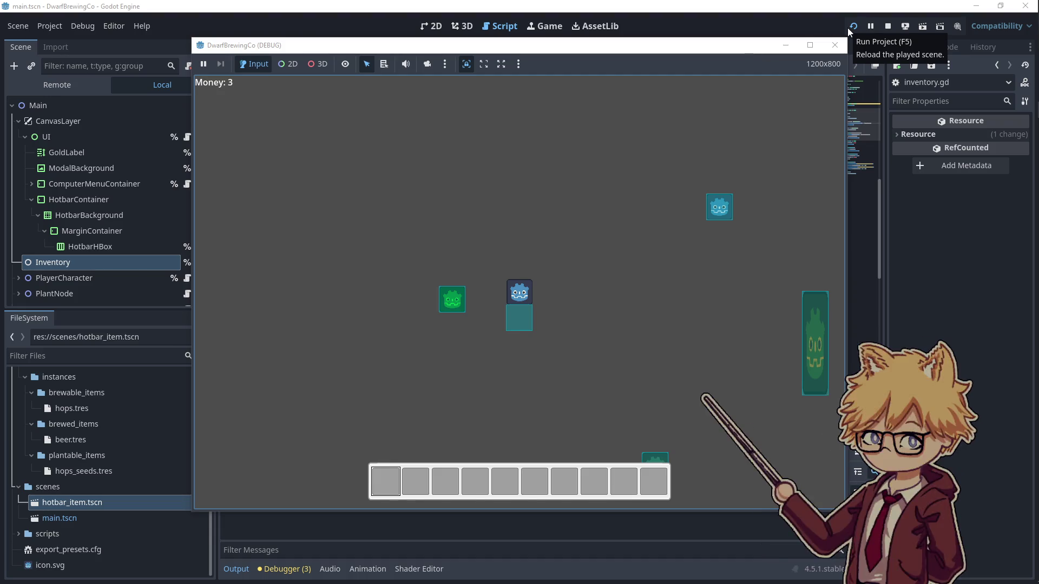
key("a")
key("s")
key("d")
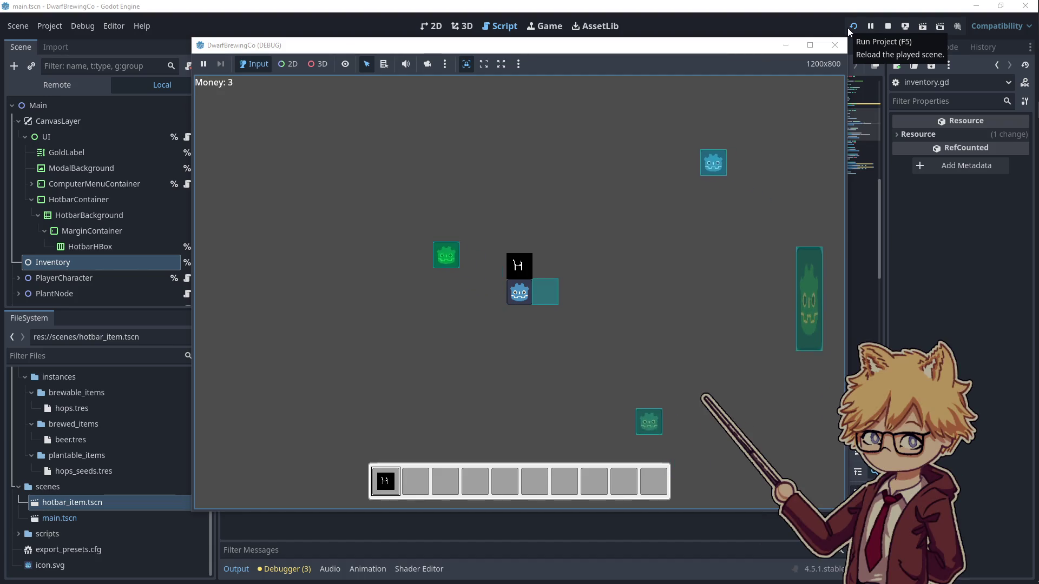
key("w")
key("a")
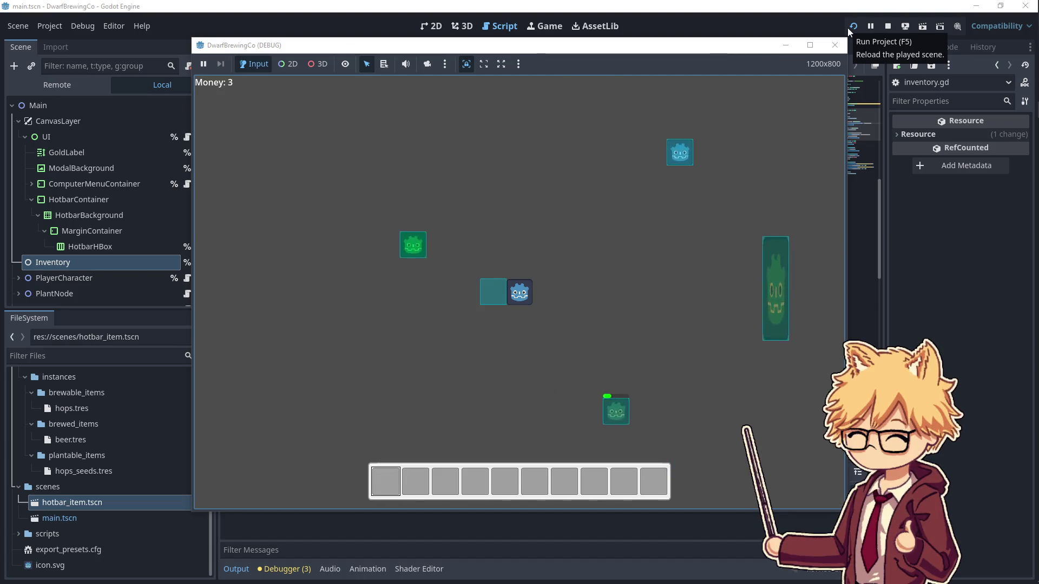
key("e")
key("e")
key("e")
key("d")
key("s")
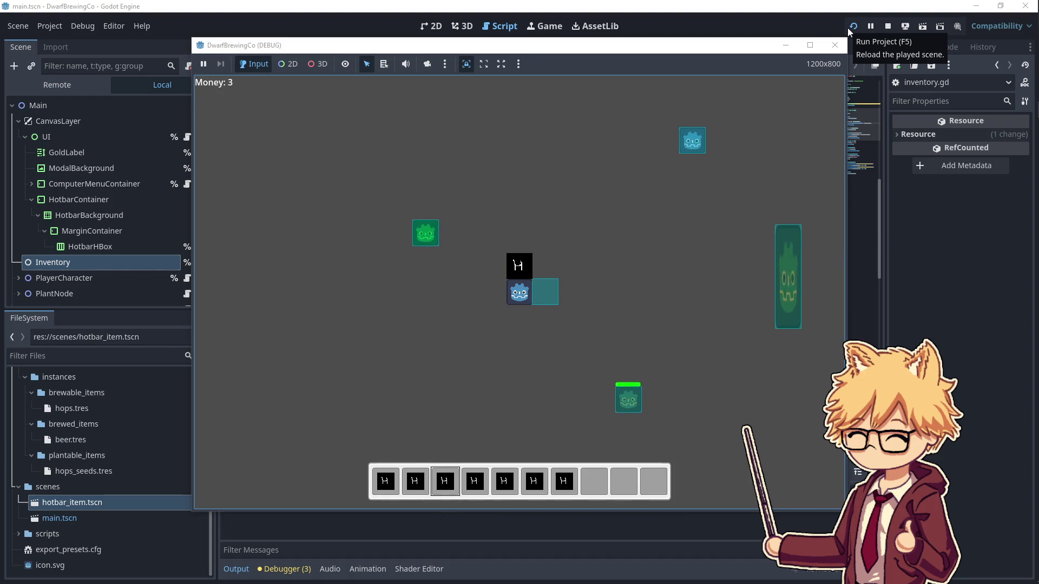
key("7")
key("w")
key("d")
key("8")
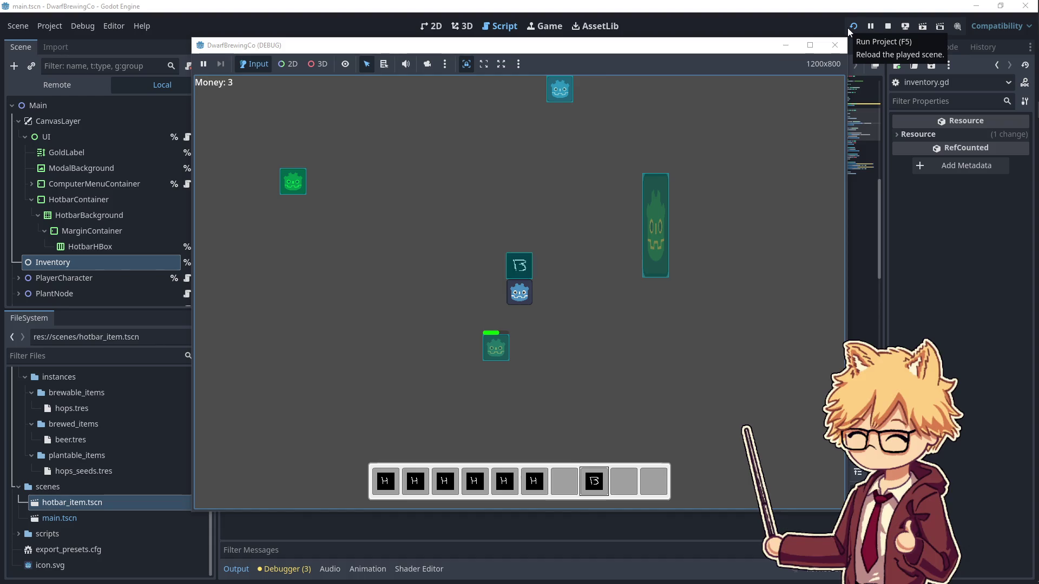
- Switch between slots 5 and 6 and sell three 13 items, raising Money to 6
key("6")
key("w")
key("a")
key("5")
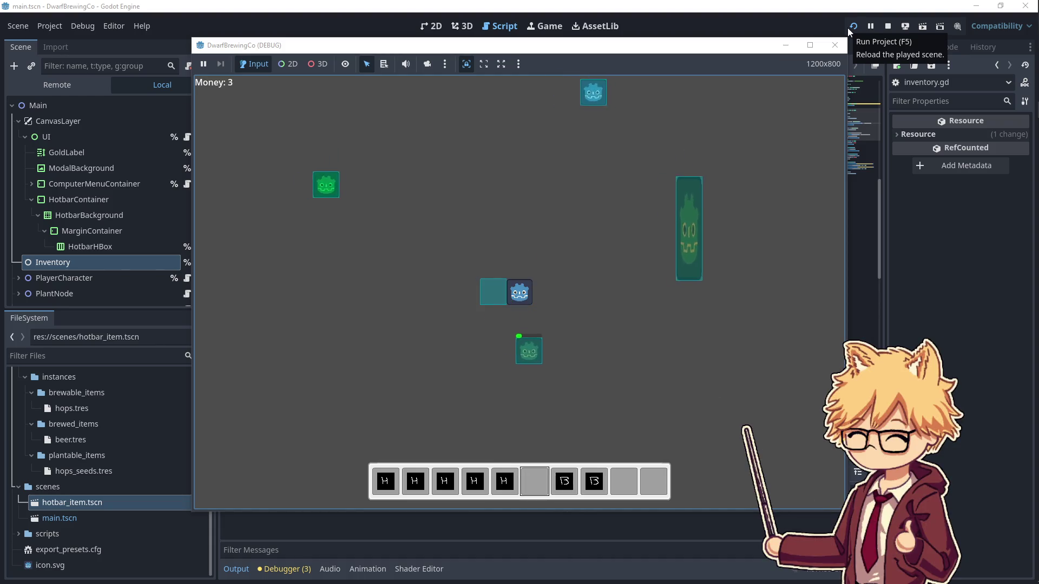
key("w")
key("a")
key("d")
key("s")
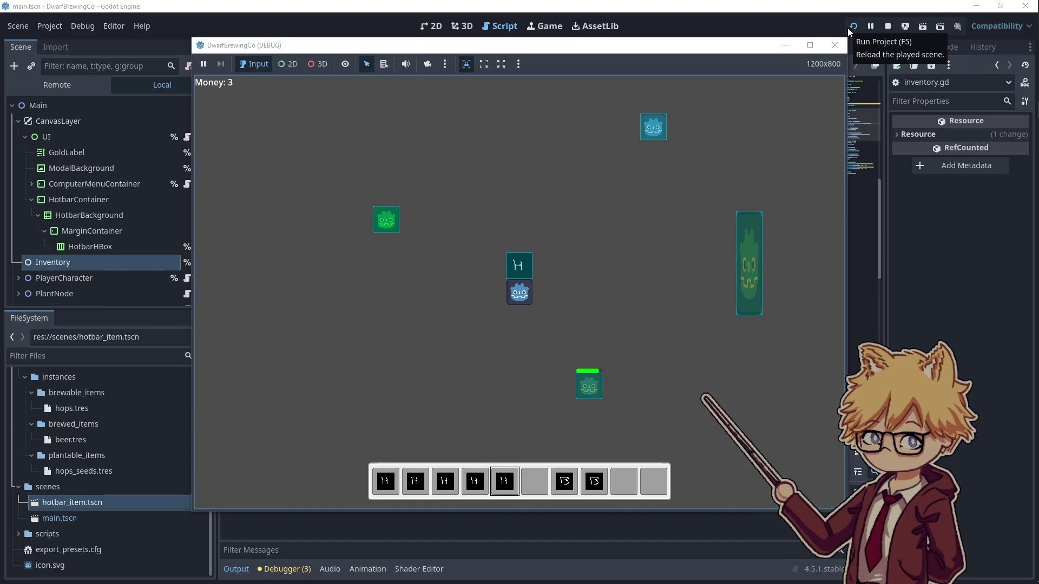
key("6")
key("w")
key("e")
key("e")
key("e")
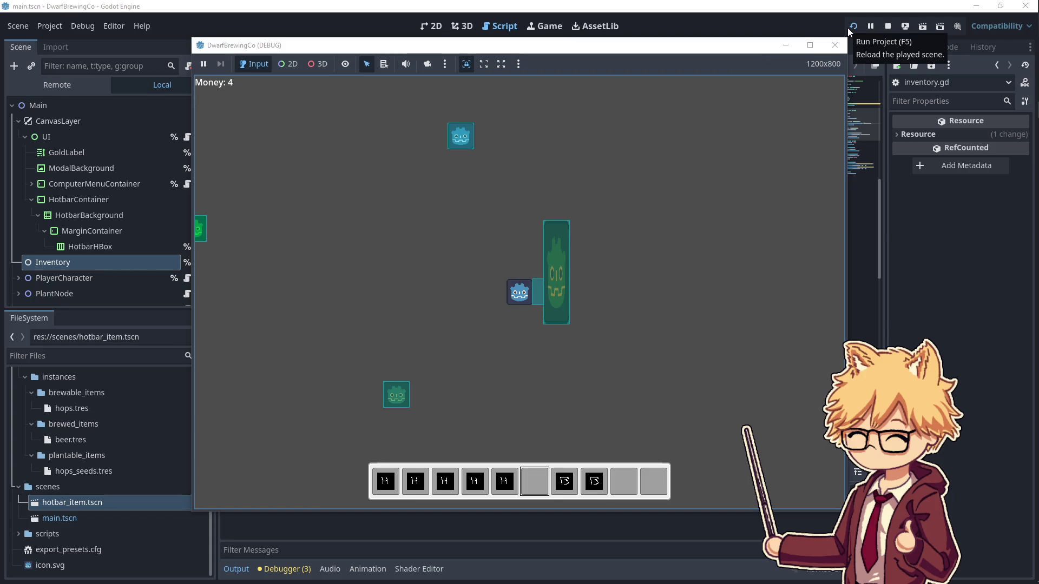
key("a")
key("s")
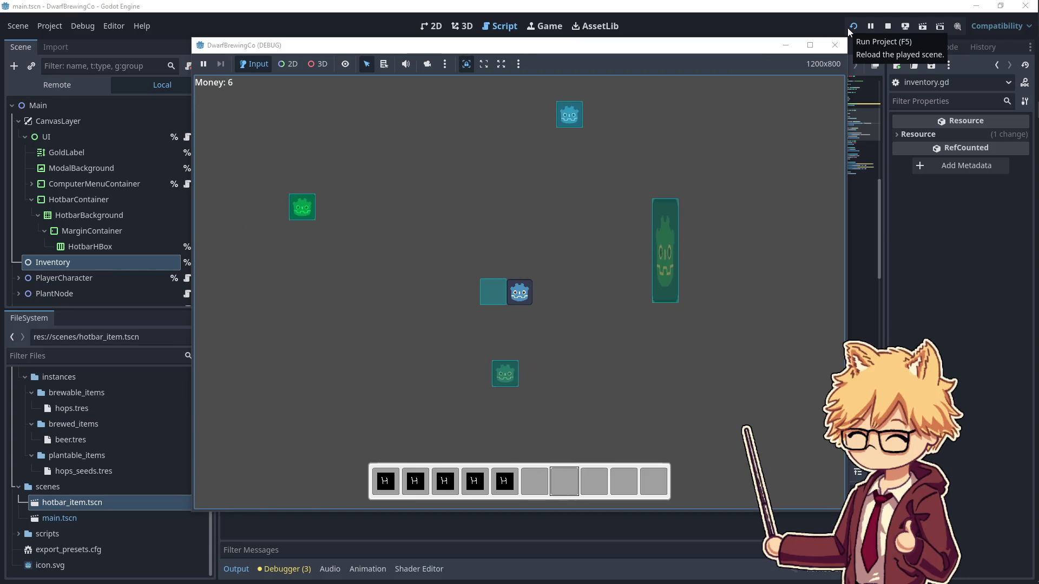
- Plant an H item in an empty plot, harvest a B item, and replant from slot 1
key("5")
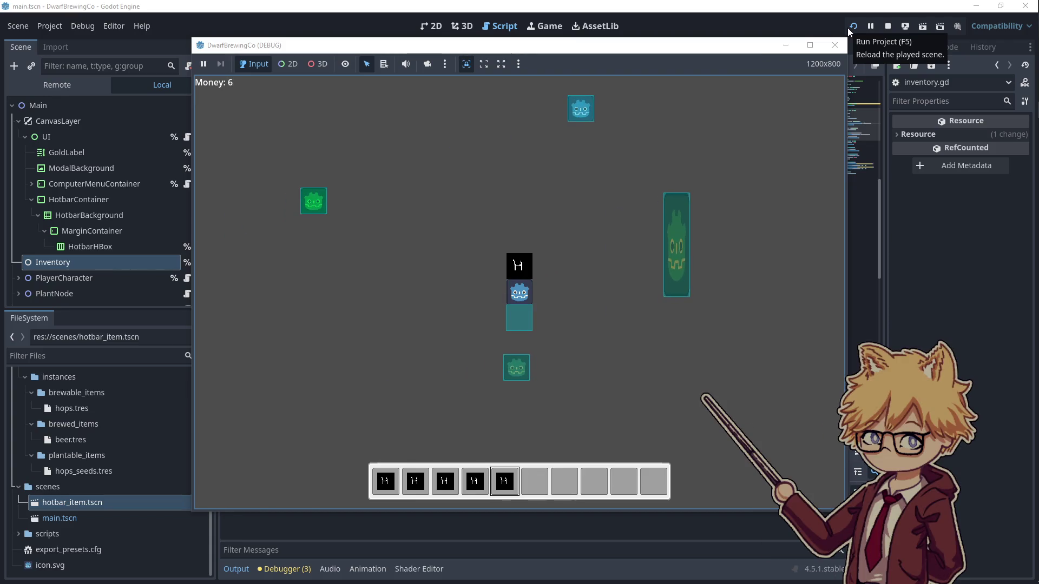
key("e")
key("4")
key("a")
key("a")
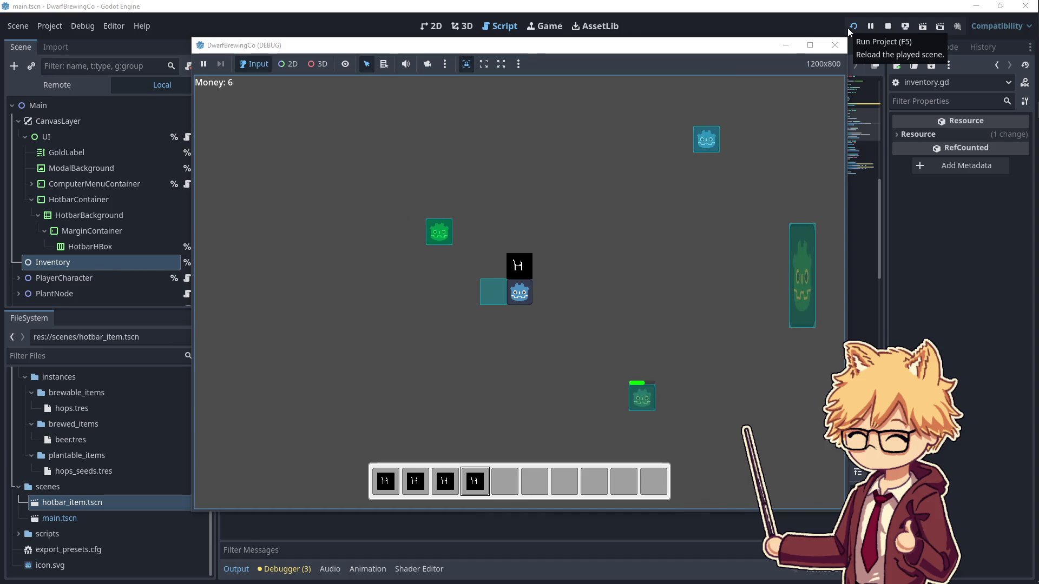
key("w")
key("s")
key("d")
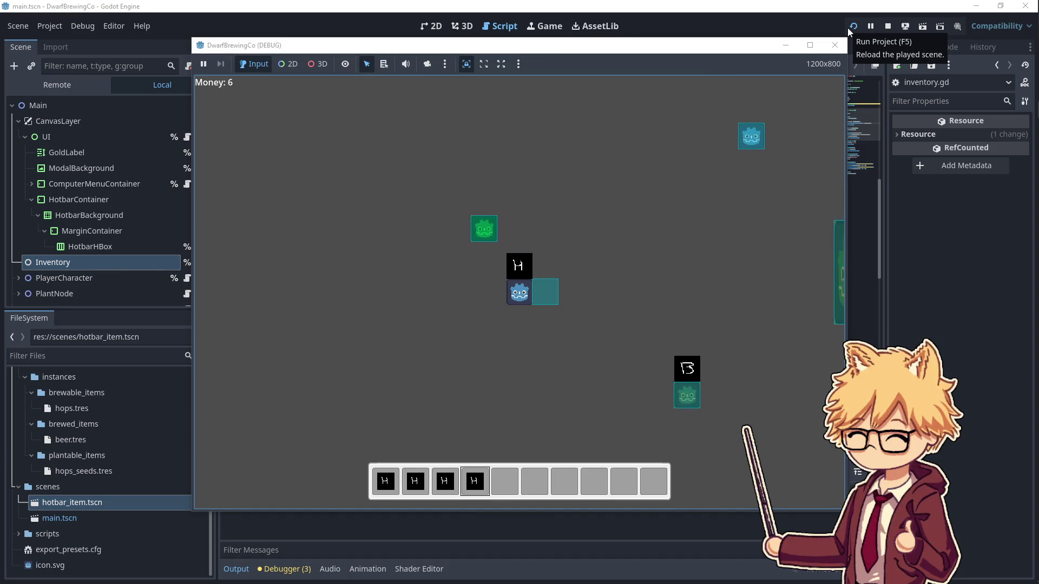
key("d")
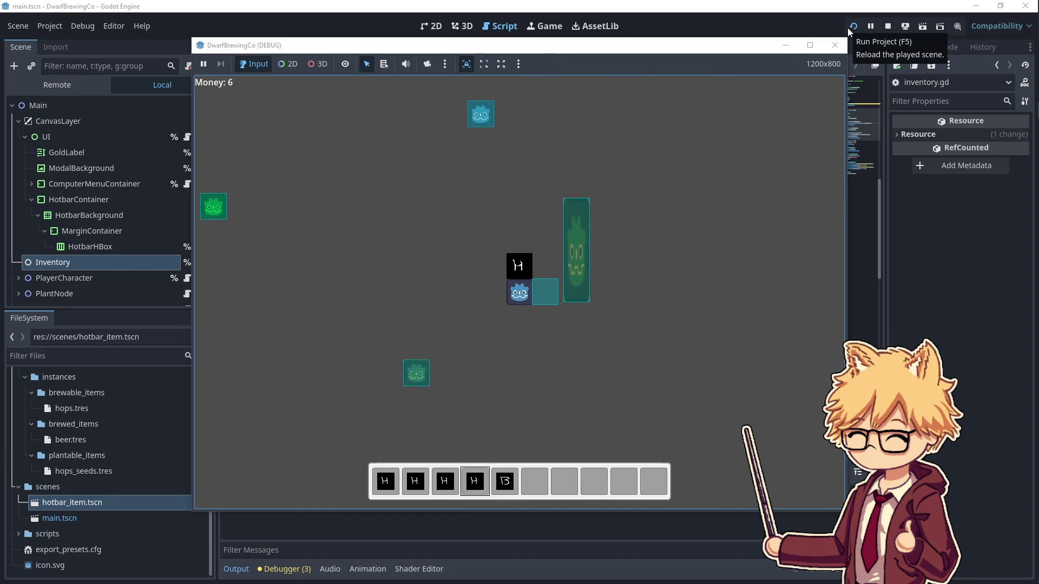
key("w")
key("a")
key("s")
key("e")
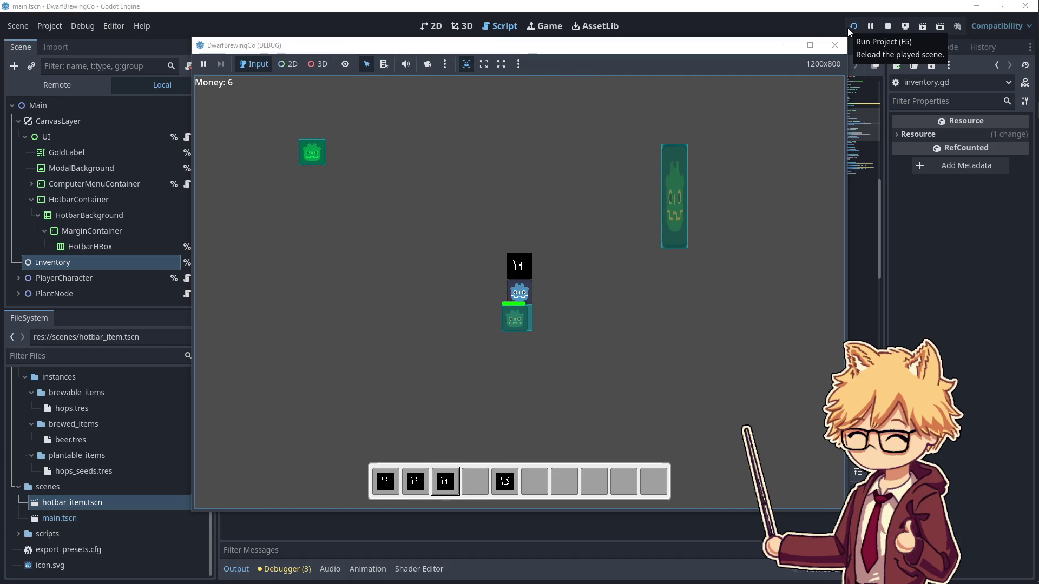
key("2")
key("e")
key("1")
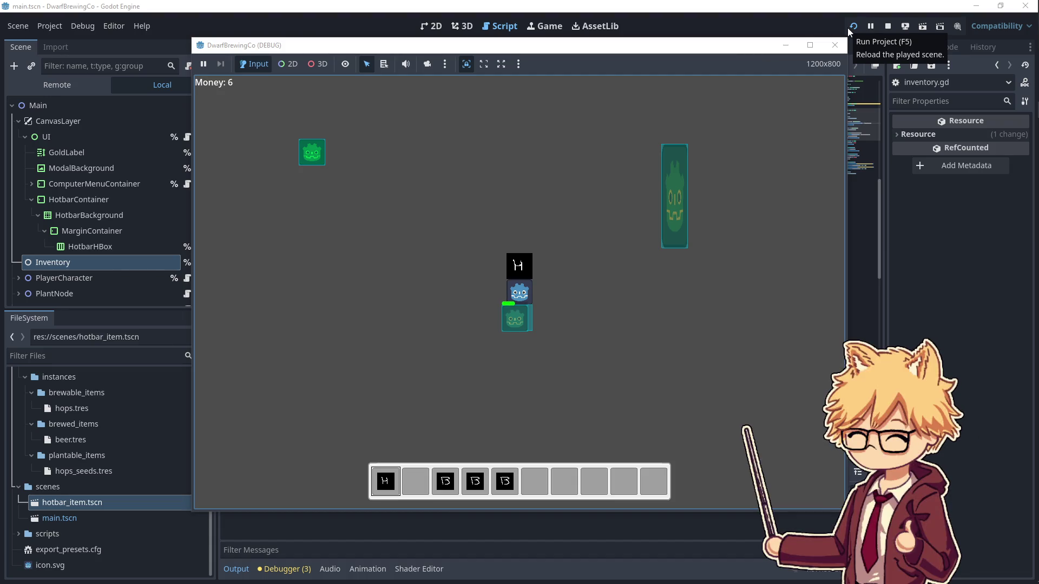
key("e")
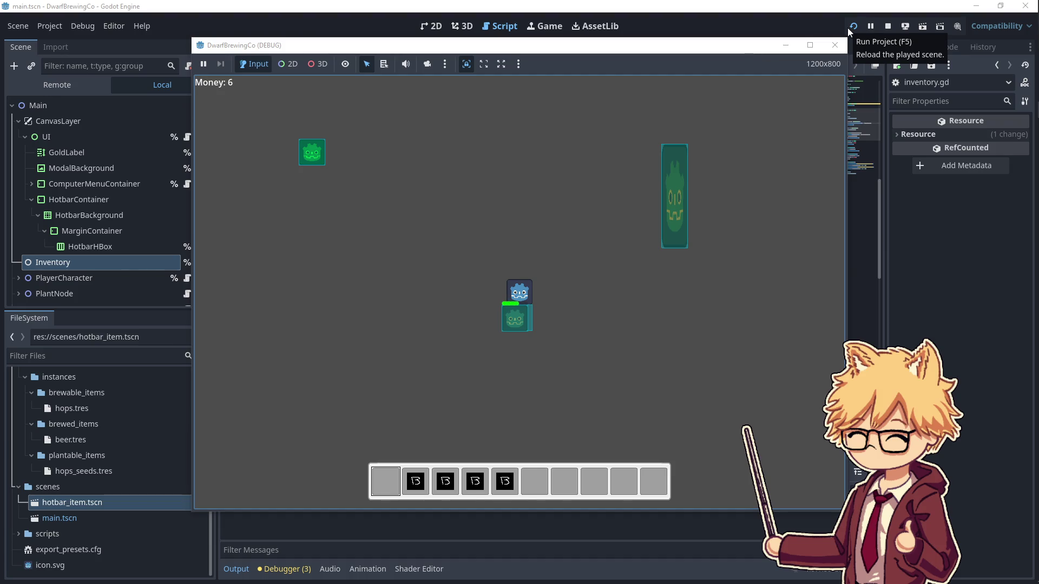
- Sell the B items from slots 2 through 5 at the seller, raising Money to 11
key("2")
key("w")
key("d")
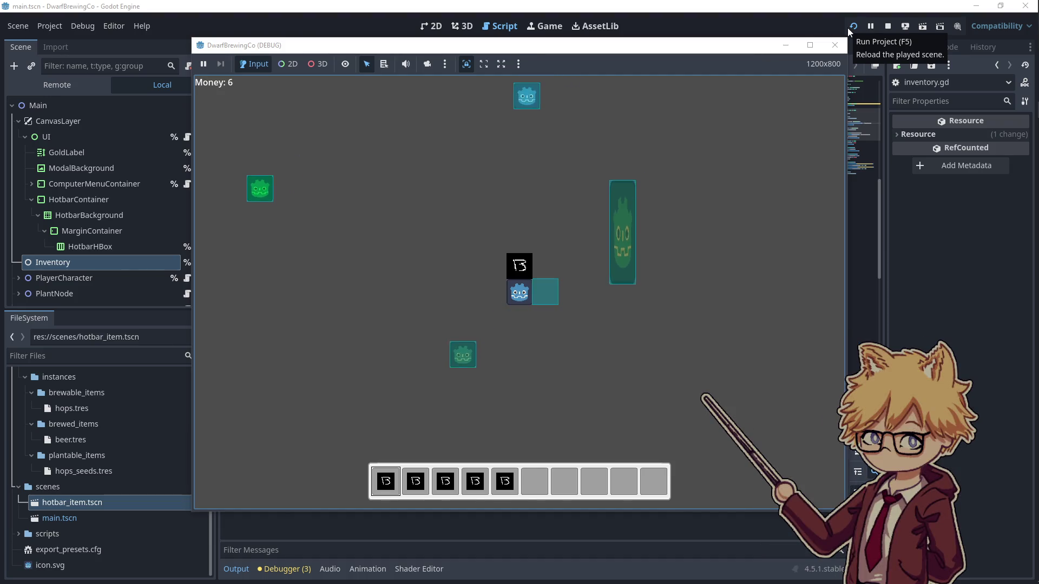
key("s")
key("a")
key("d")
key("w")
key("e")
key("3")
key("s")
key("a")
key("d")
key("w")
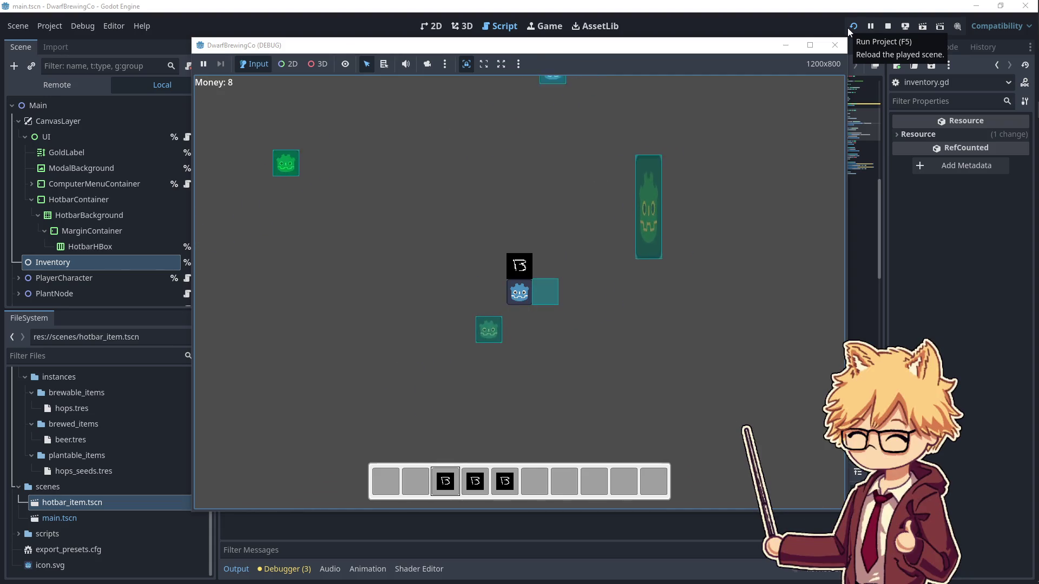
key("e")
key("4")
key("s")
key("a")
key("d")
key("w")
key("e")
key("5")
key("e")
- Plant the H items from slots 1 to 3, then convert each remaining one through slot 8
key("a")
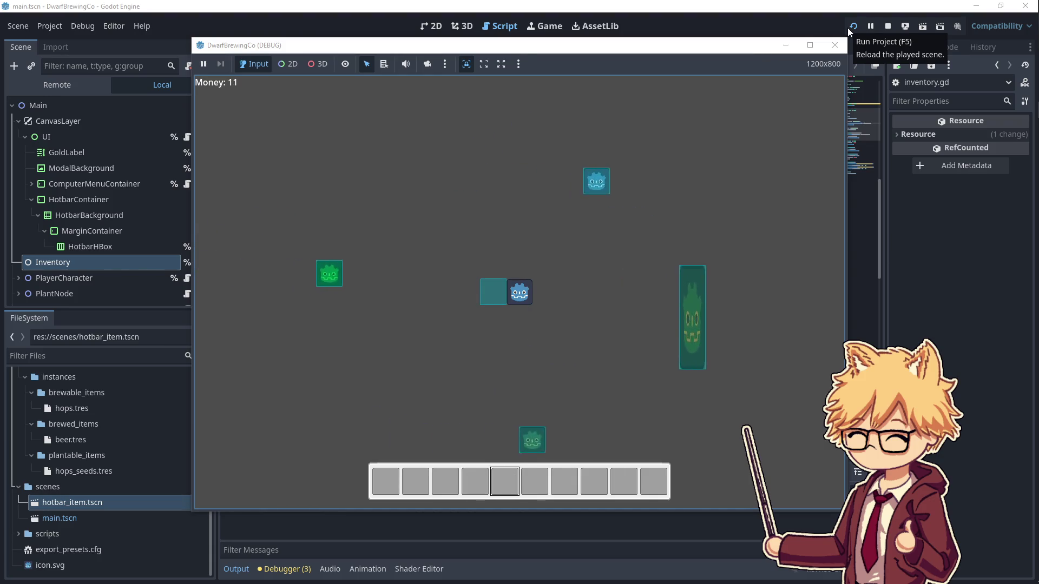
key("1")
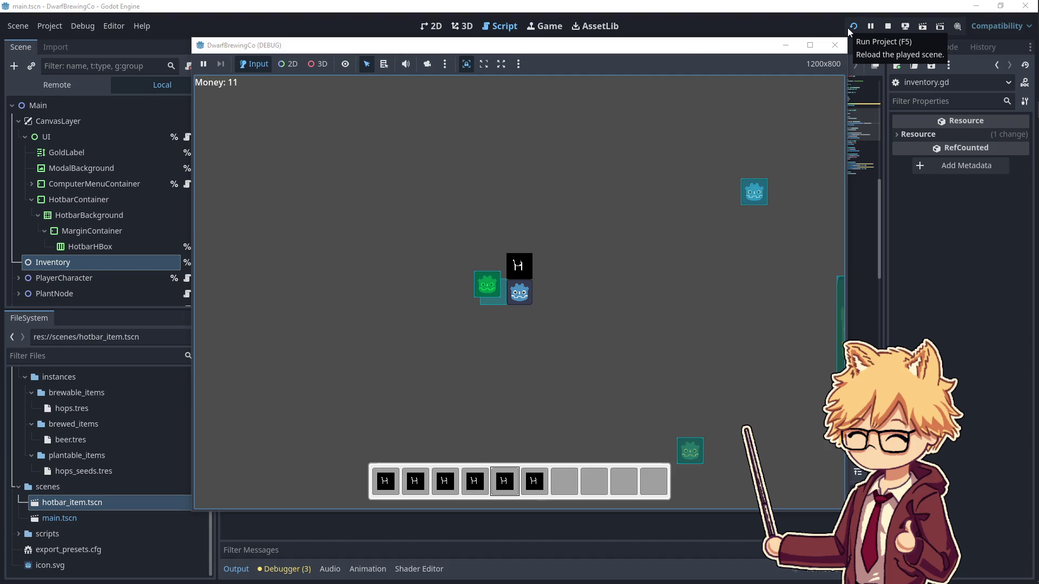
key("d")
key("s")
key("s")
key("d")
key("e")
key("2")
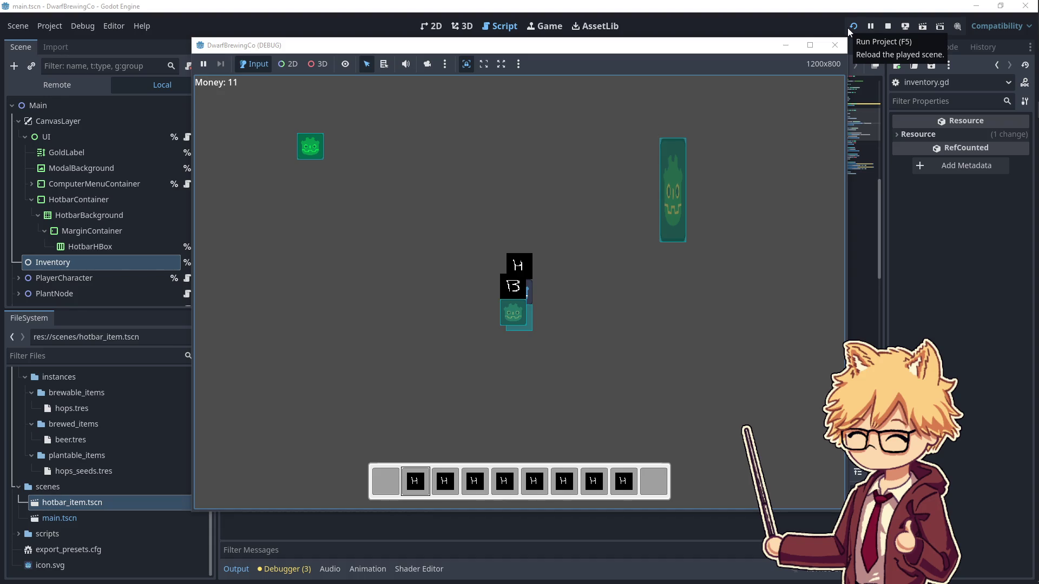
key("e")
key("3")
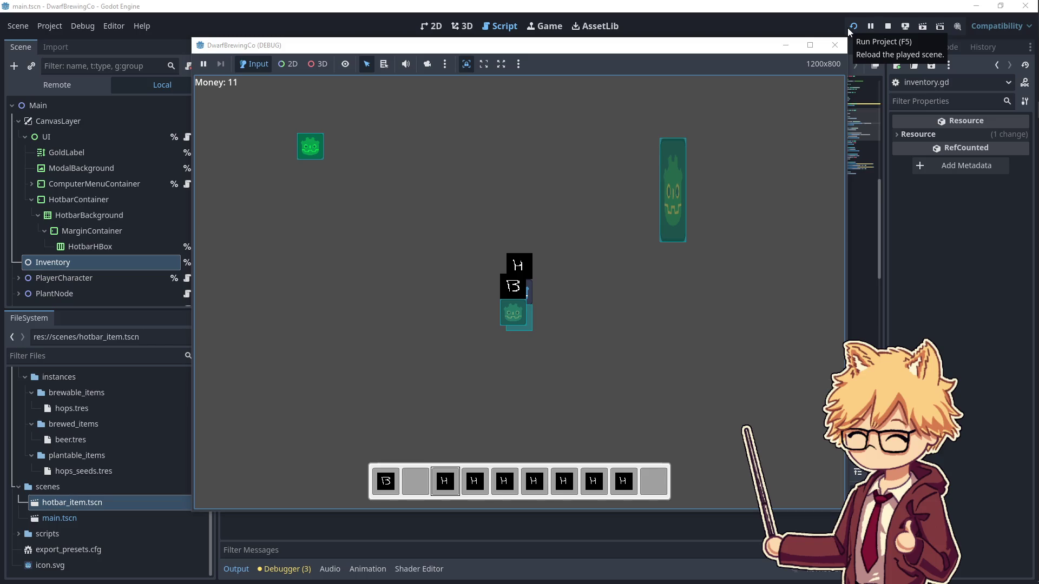
key("e")
key("e")
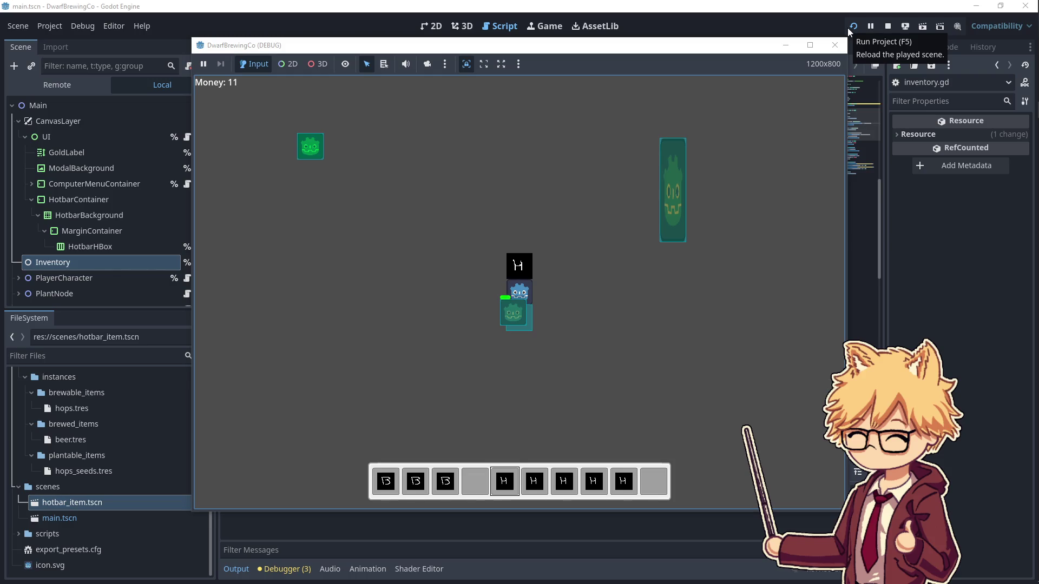
key("e")
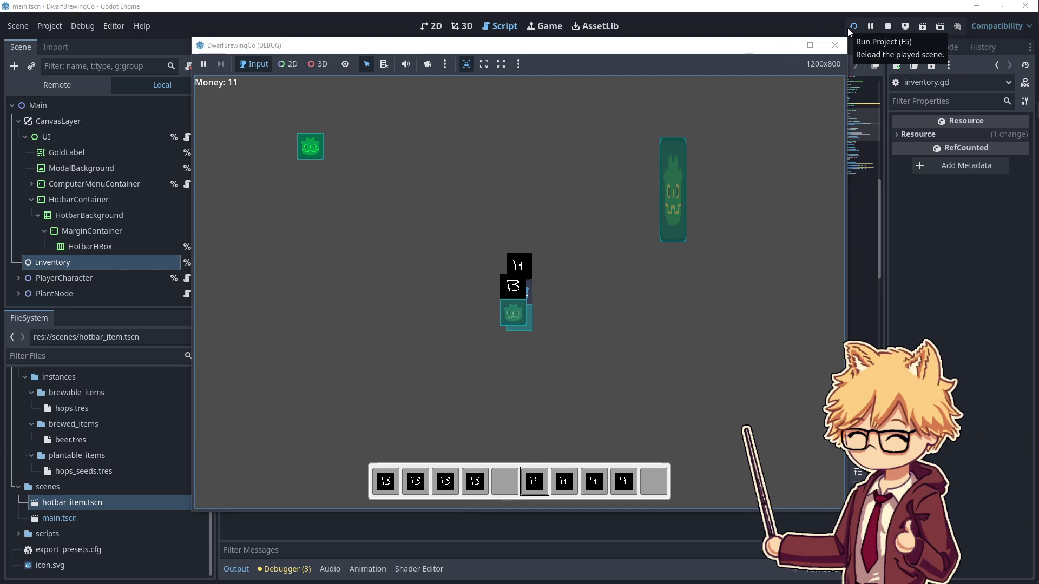
key("e")
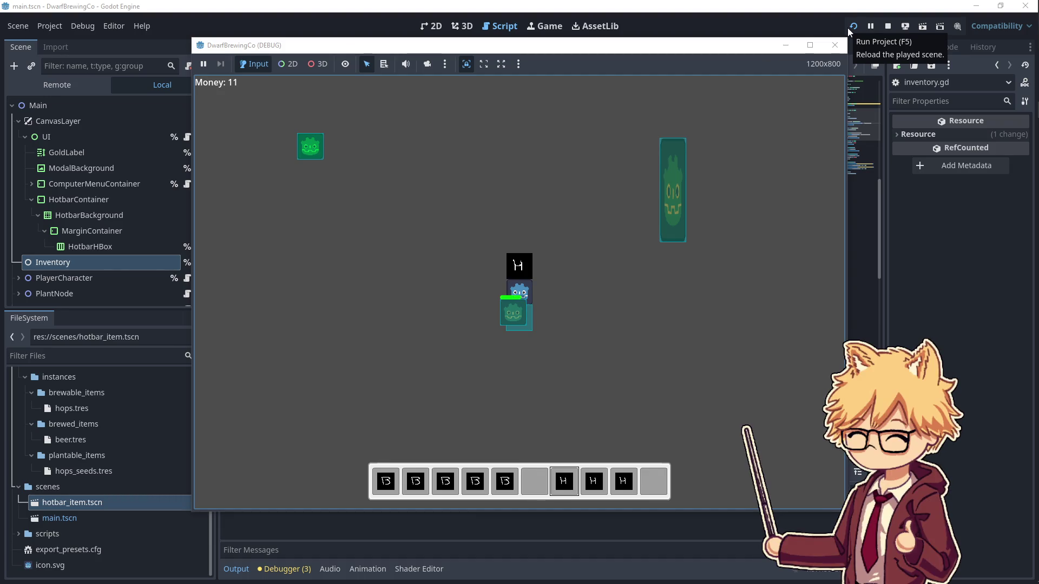
key("e")
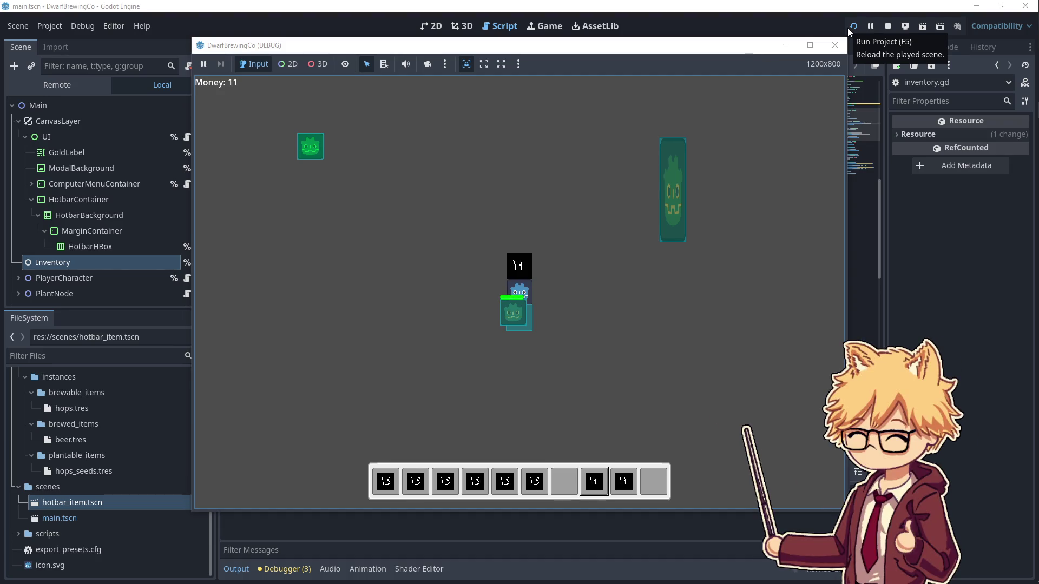
key("e")
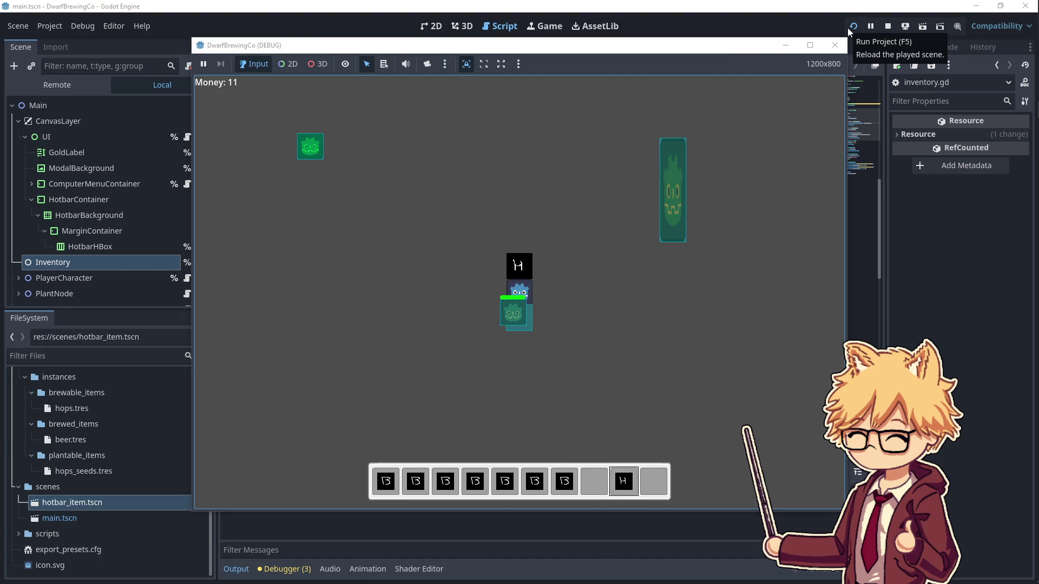
- Use the last H item and walk across the farm to the tall seller object
key("e")
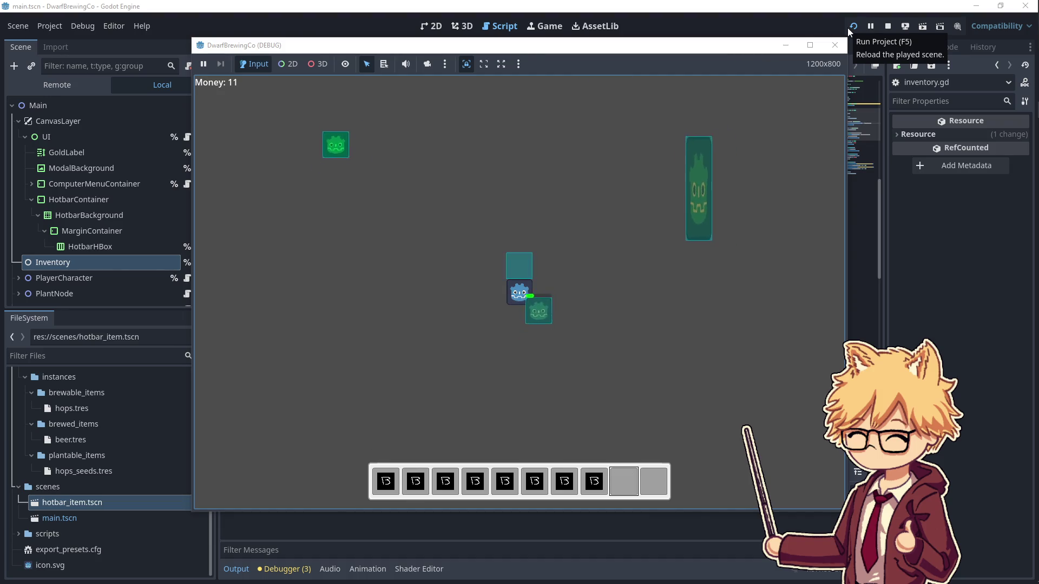
key("w")
key("s")
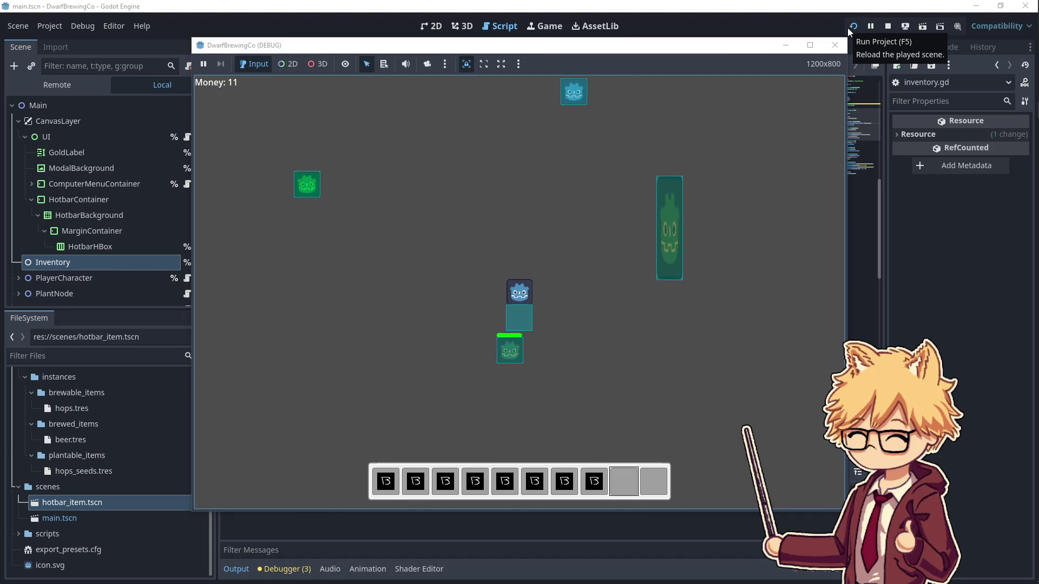
key("e")
key("d")
key("w")
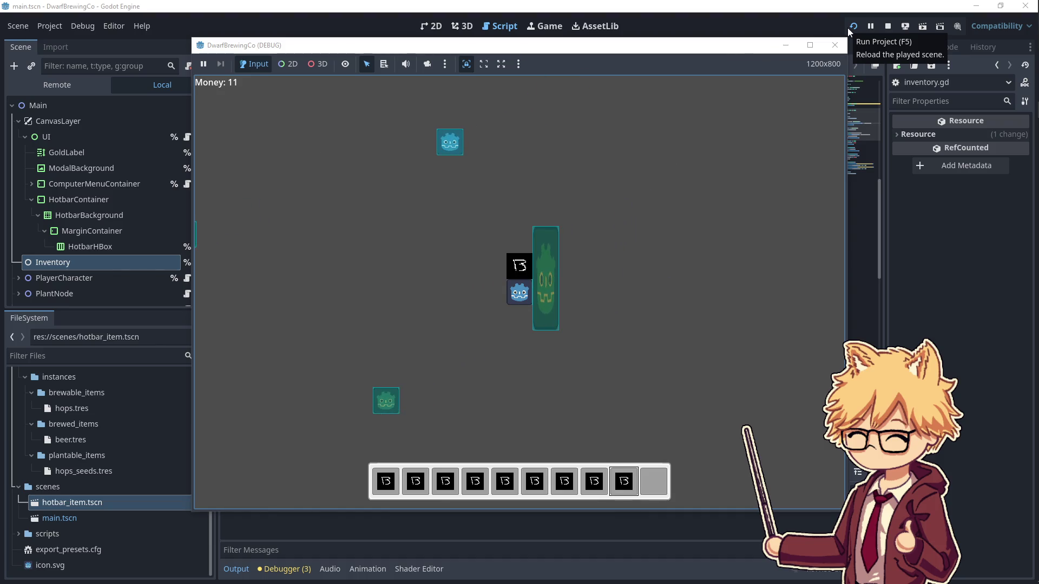
- Sell the B items from hotbar slots 1, 7, 8 and 9 so Money reaches 20
key("1")
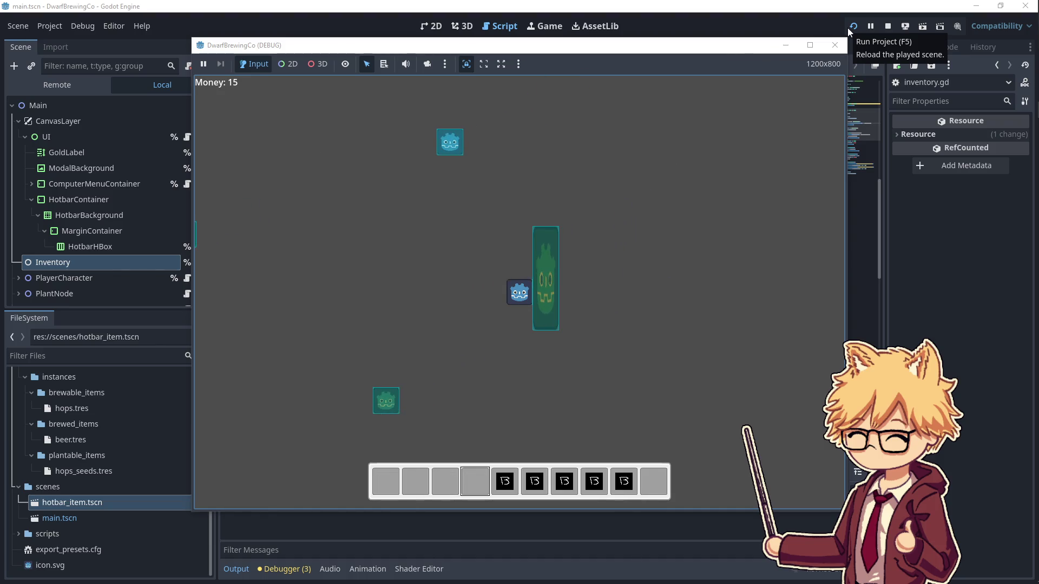
key("7")
key("e")
key("8")
key("e")
key("9")
- Walk around the farm picking up H items into the hotbar
key("e")
key("a")
key("w")
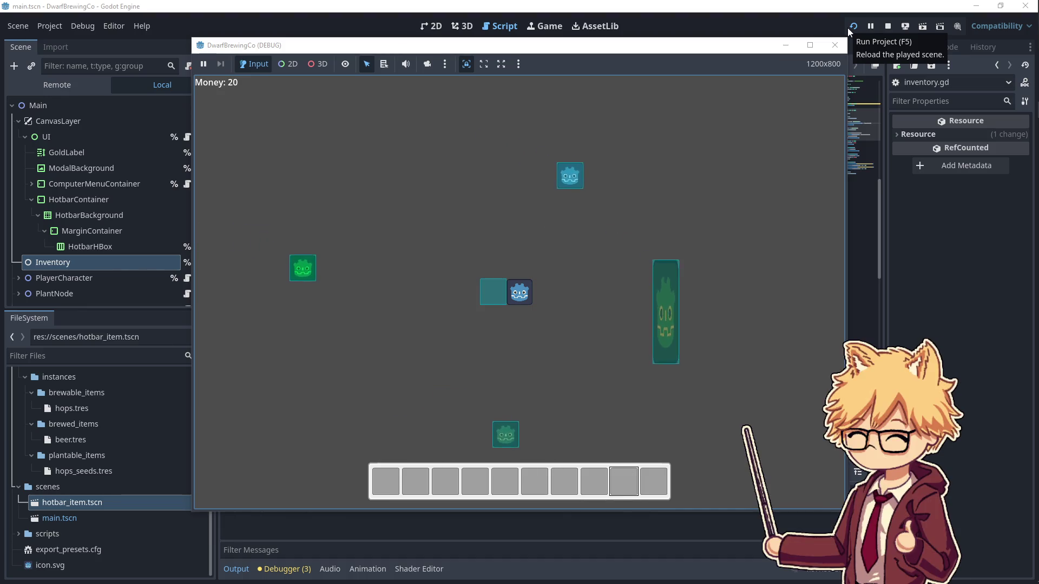
key("a")
key("e")
key("d")
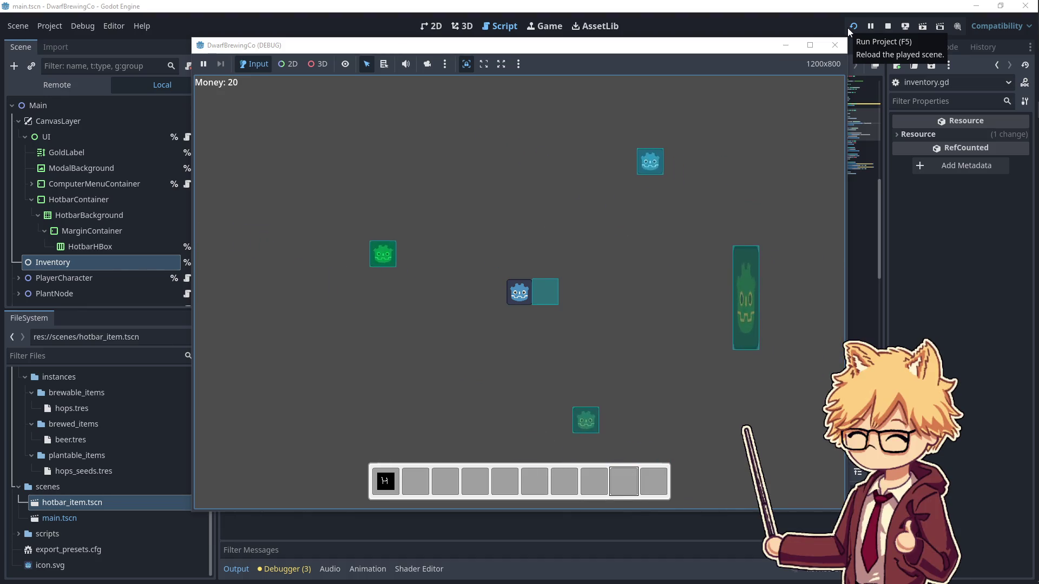
key("a")
key("a")
key("w")
key("e")
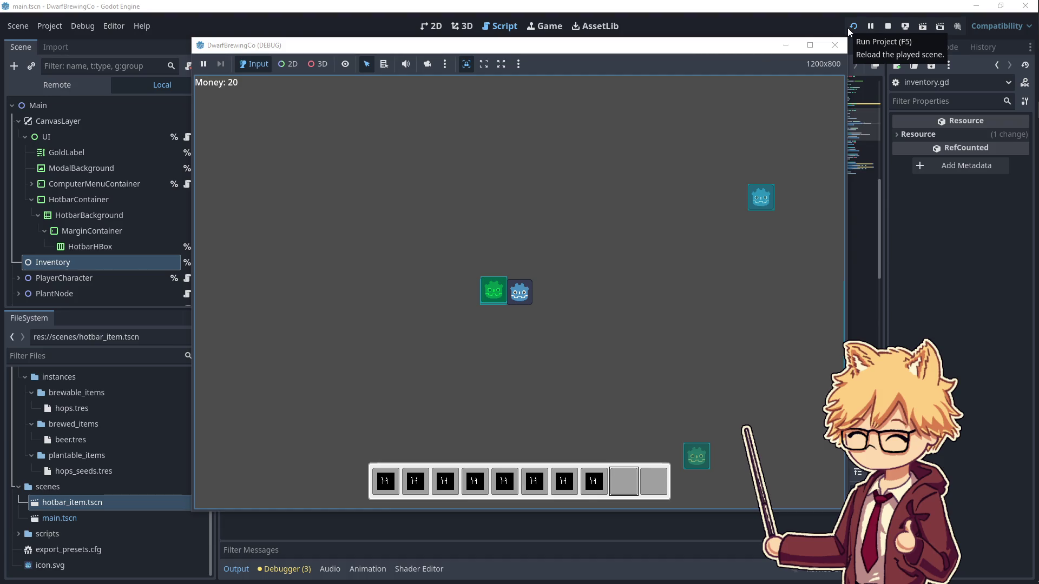
key("e")
- Fill the remaining hotbar slots with H items and return to the plant tile
key("d")
key("a")
key("d")
key("8")
key("d")
key("s")
key("2")
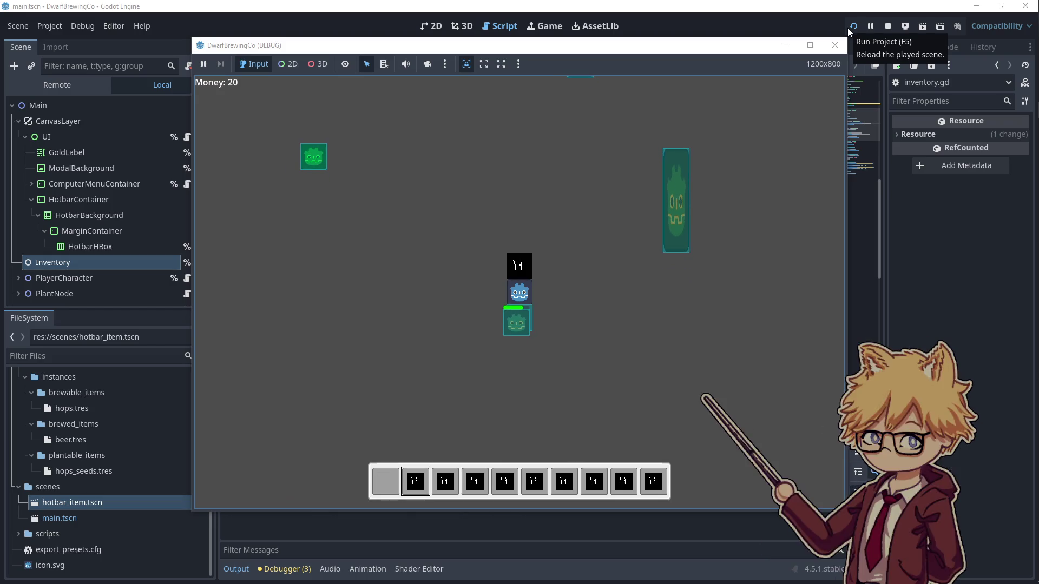
- Plant H items from slots 3 onward on the tile and harvest each grown B back into the hotbar
key("3")
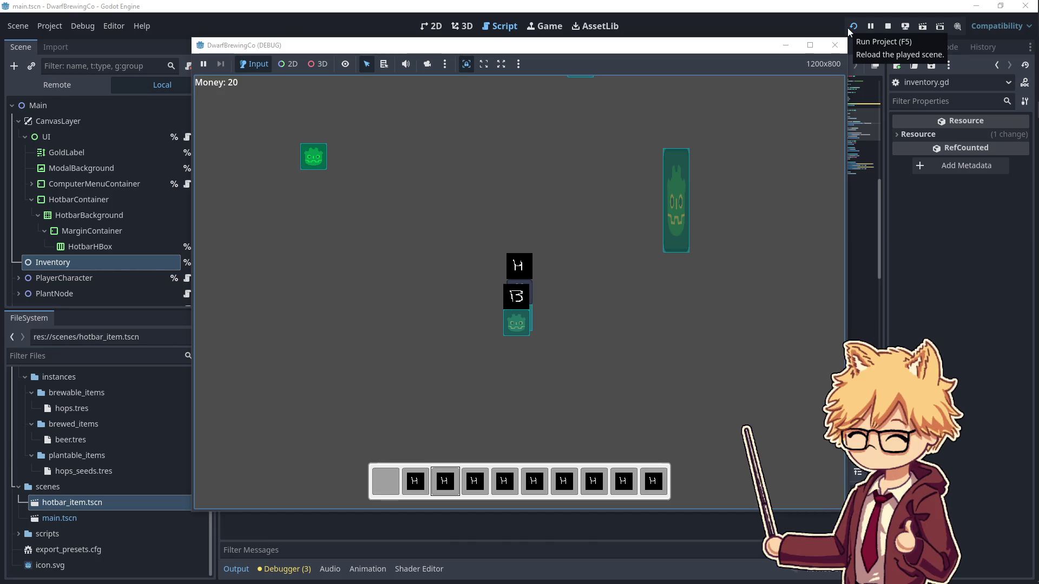
key("e")
key("3")
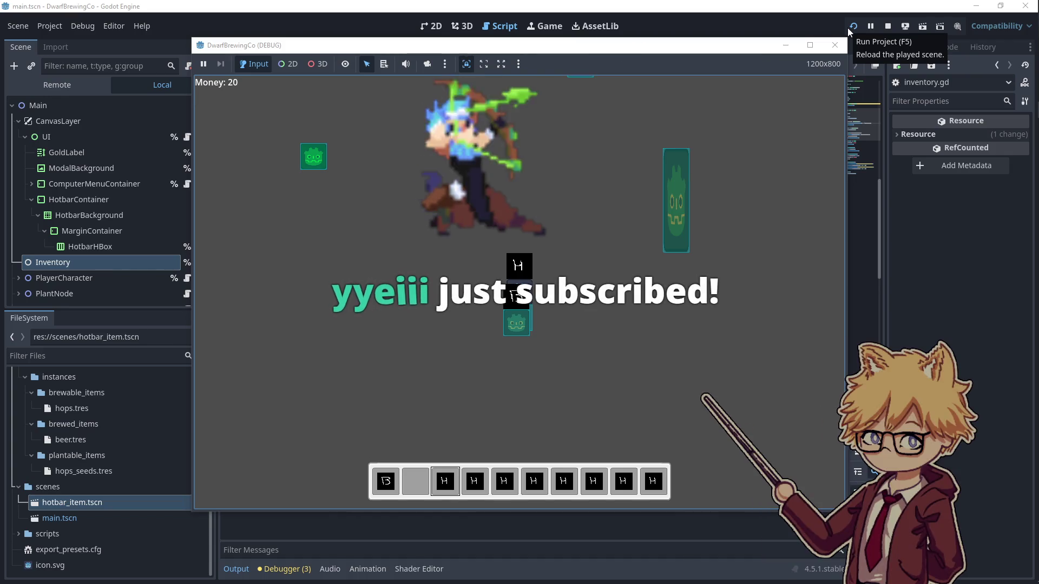
key("e")
key("4")
key("e")
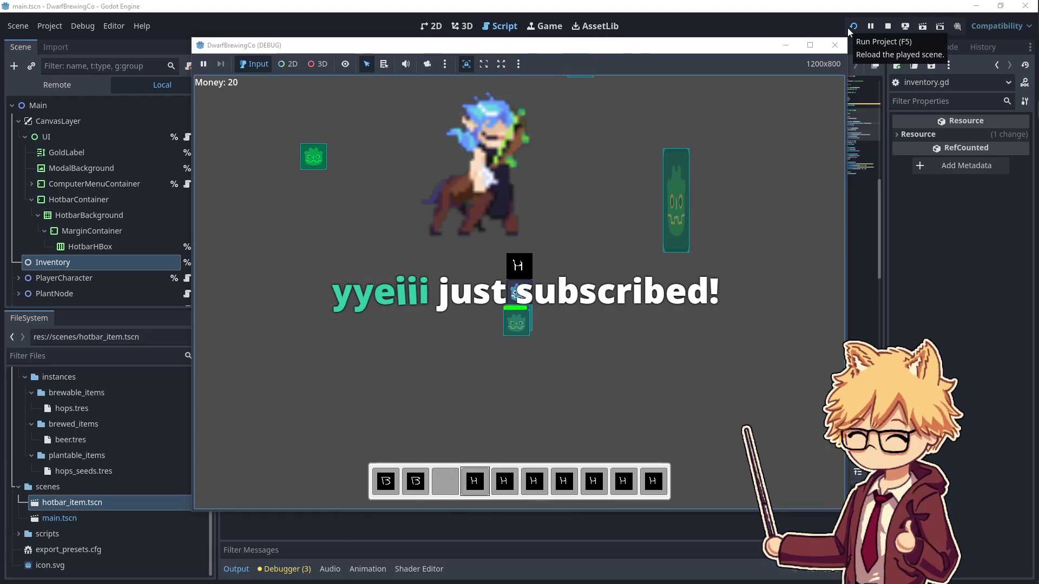
key("e")
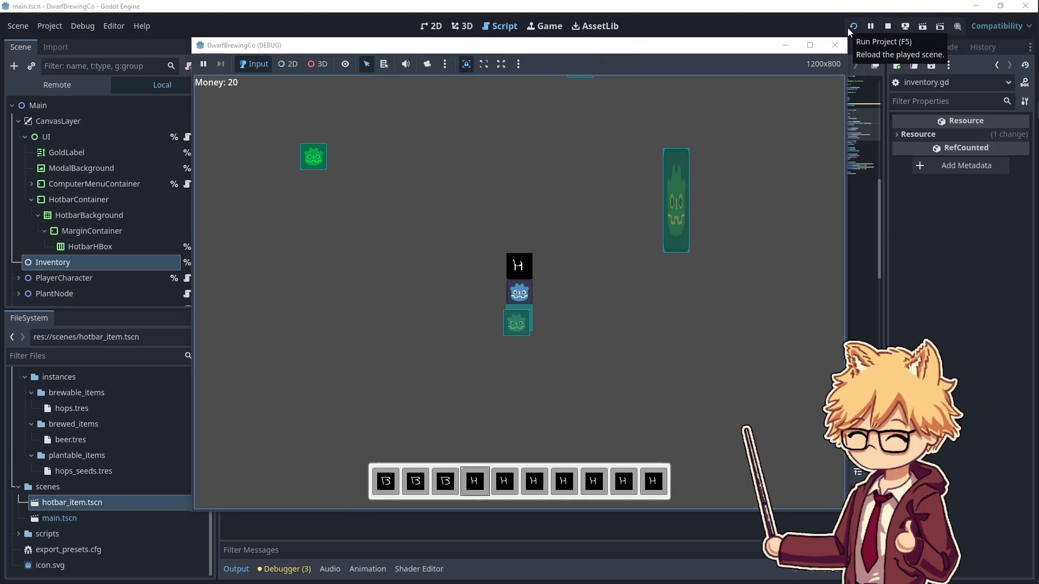
key("e")
key("e")
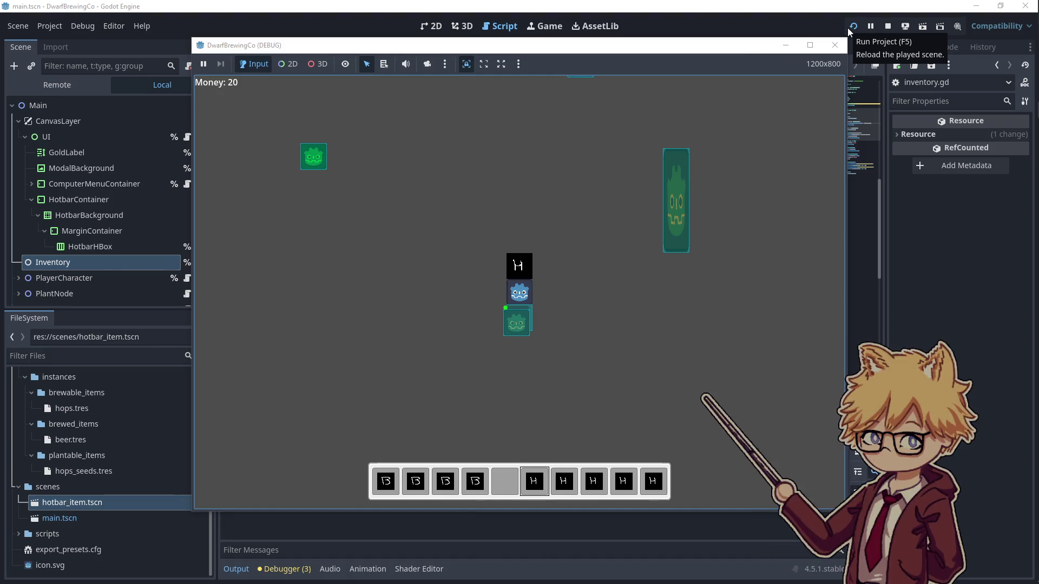
key("e")
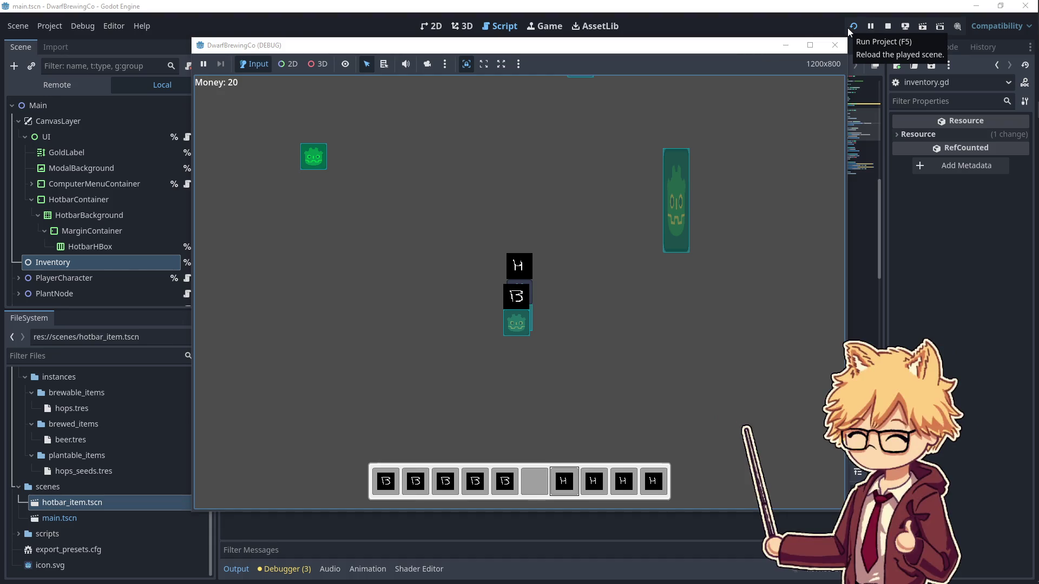
key("e")
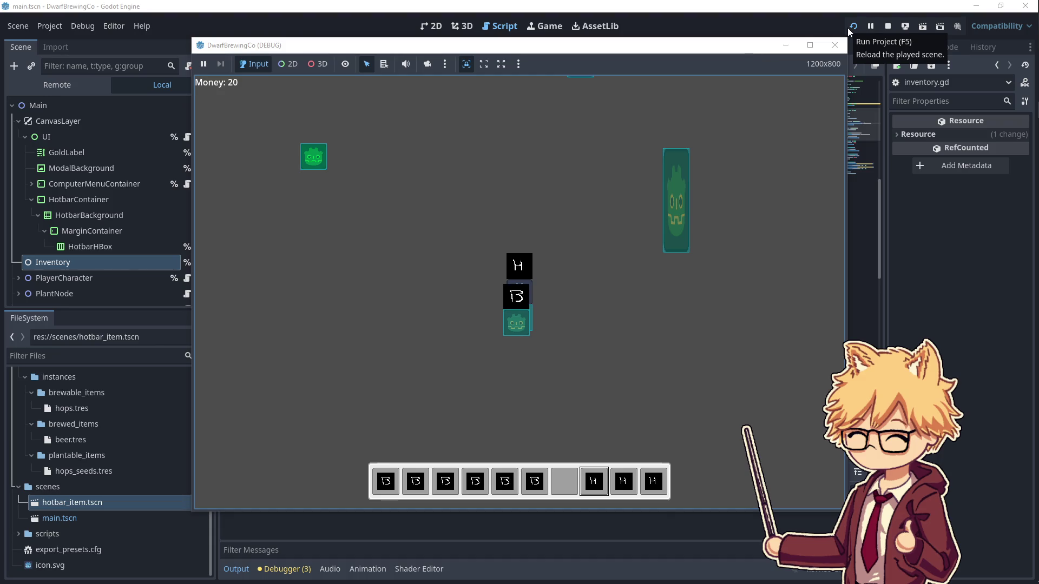
key("e")
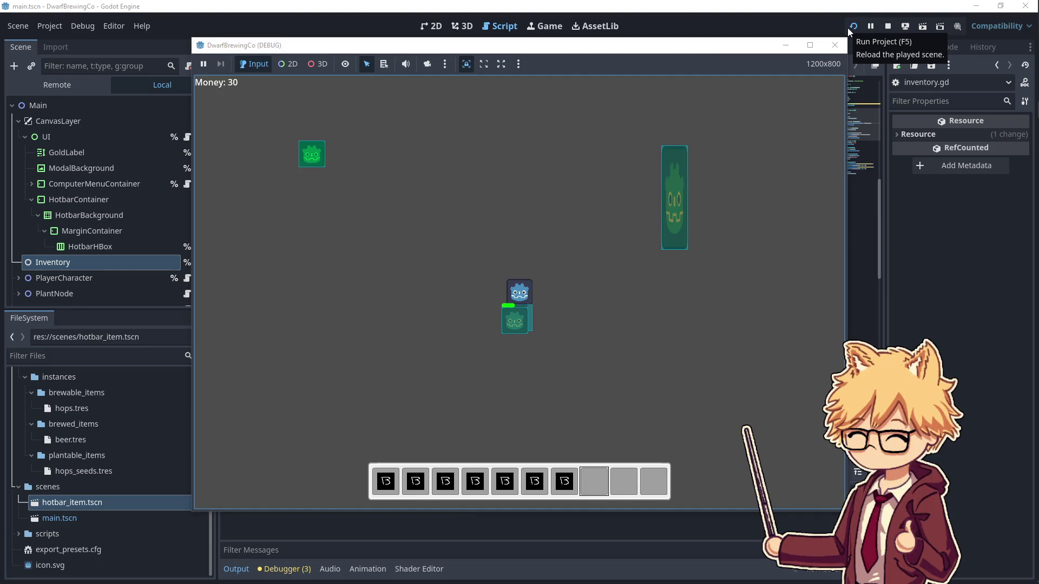
- Walk the player up and right toward the tall seller object
key("w")
key("d")
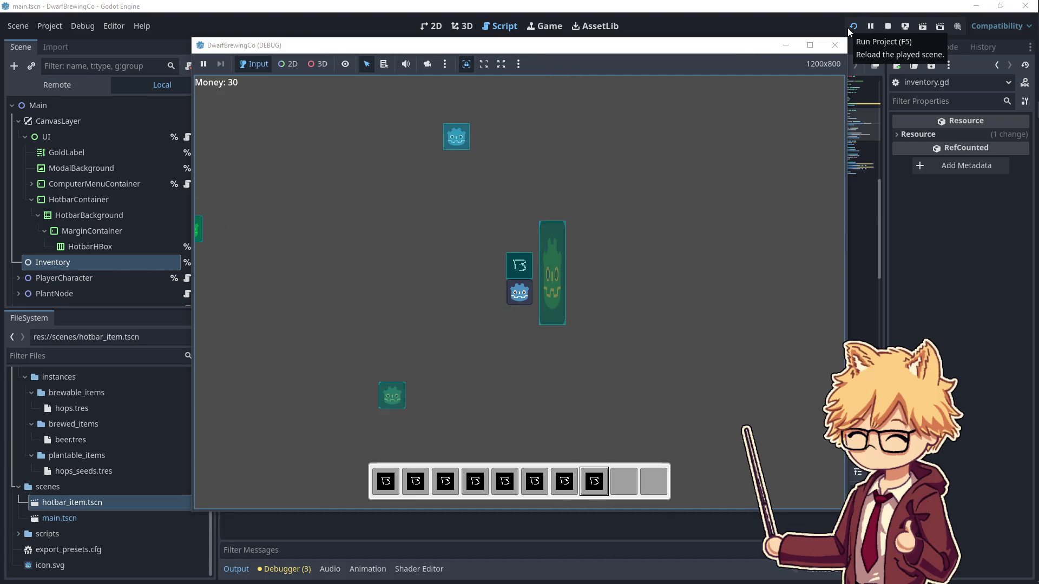
- Sell the B items, pick up H items, and return to the plant tile
key("d")
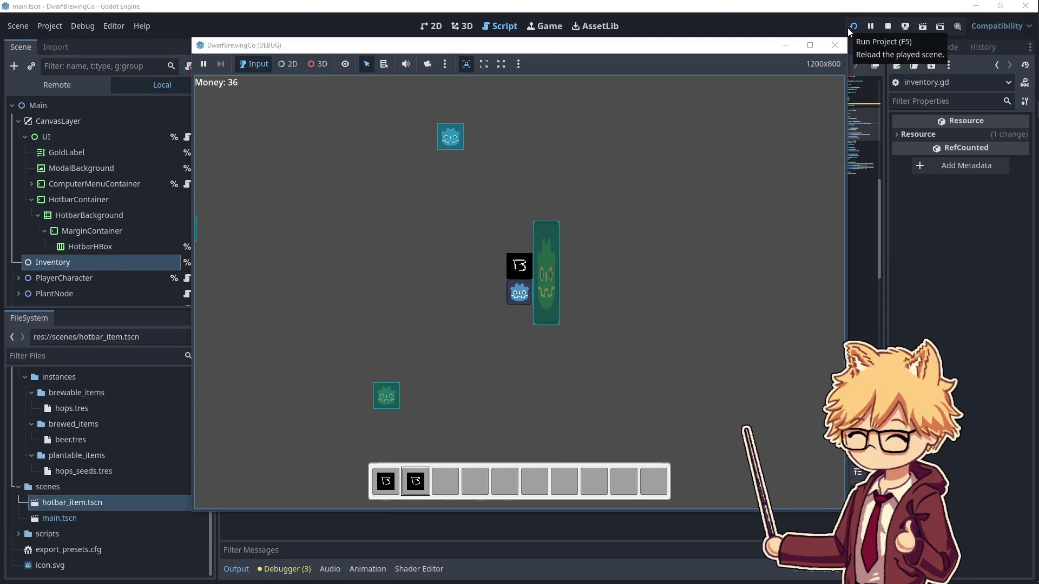
key("a")
key("w")
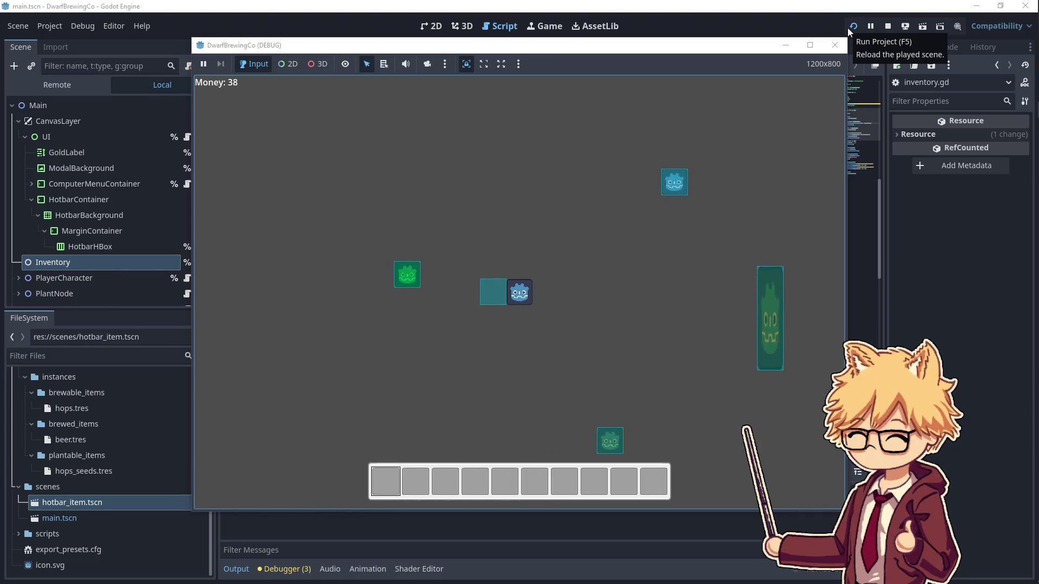
key("a")
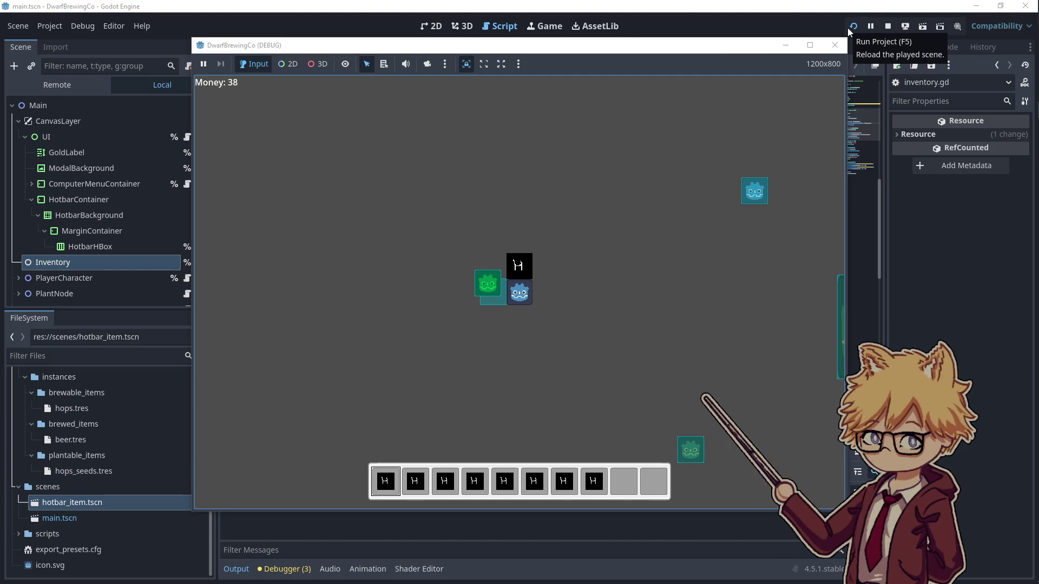
key("d")
key("s")
- Collect B items and plant the H items from hotbar slots 2 and 3
key("2")
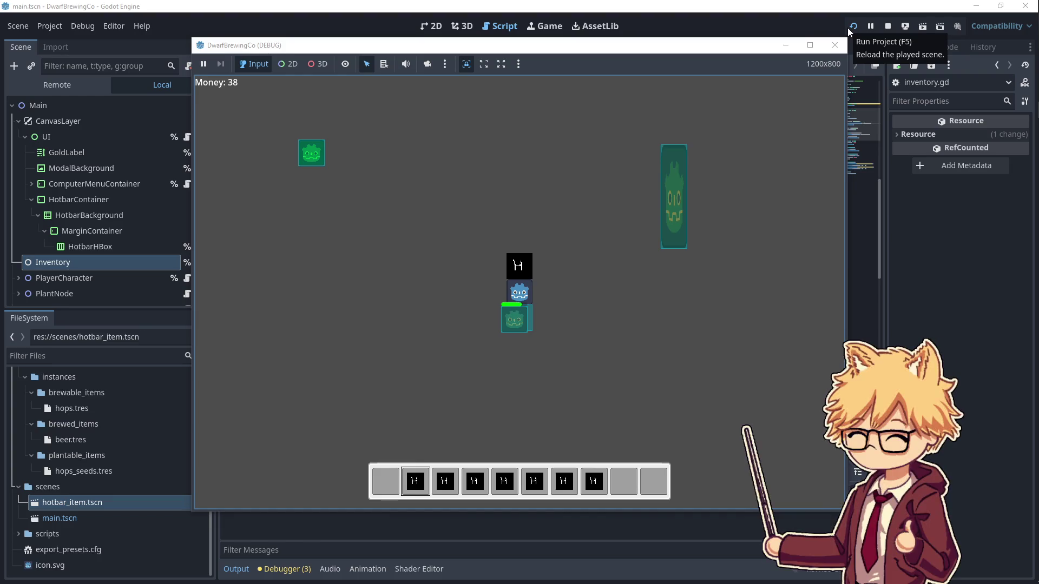
key("e")
key("3")
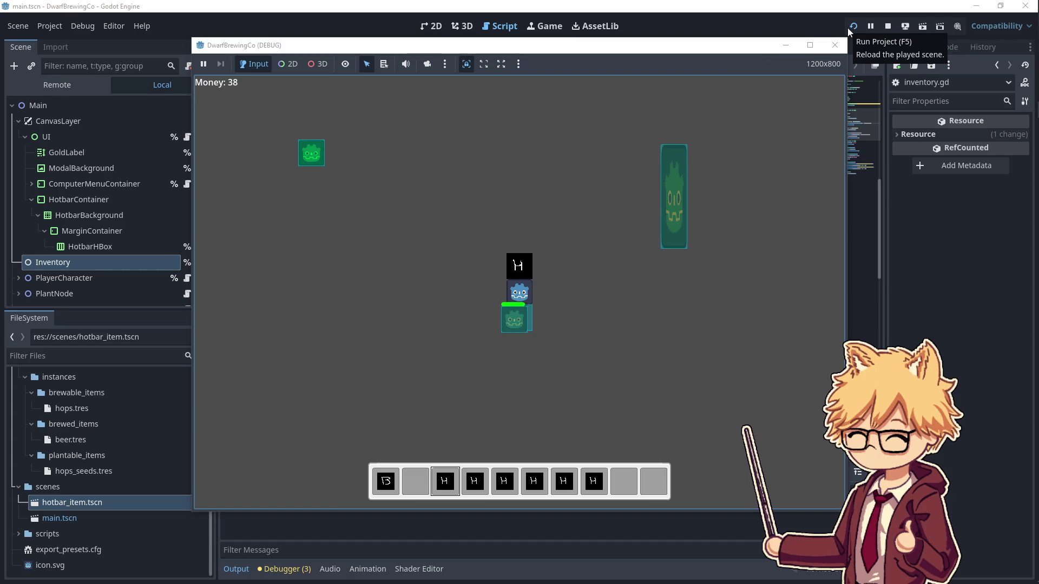
key("e")
key("e")
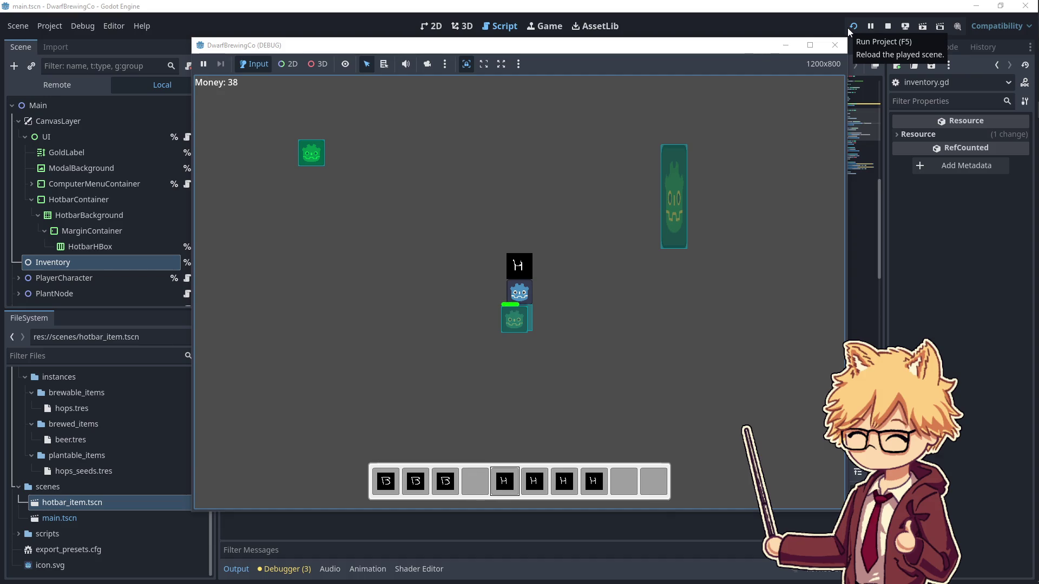
key("e")
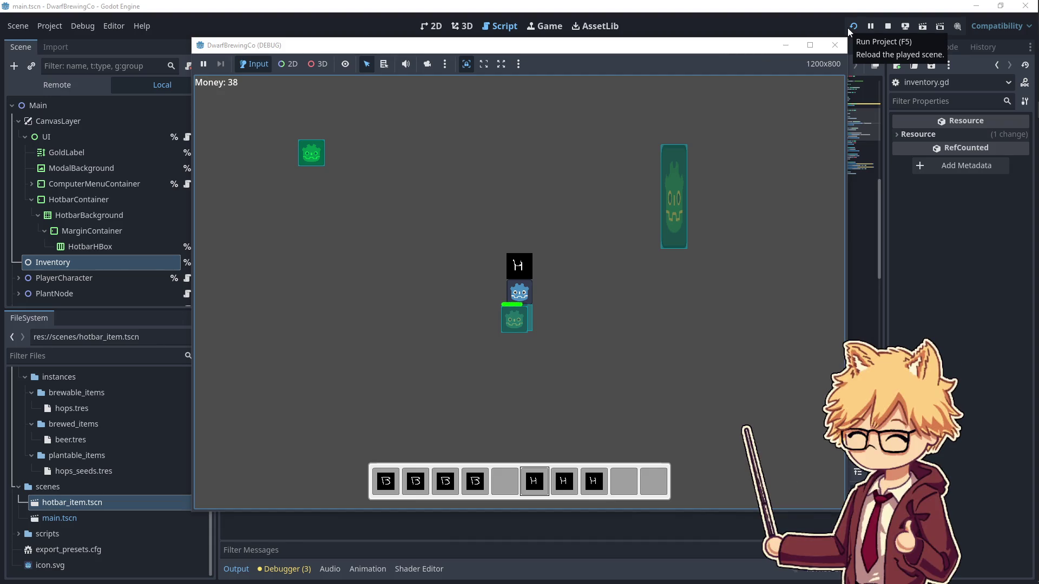
- Harvest the plant, replant, and plant the H item from slot 8
key("e")
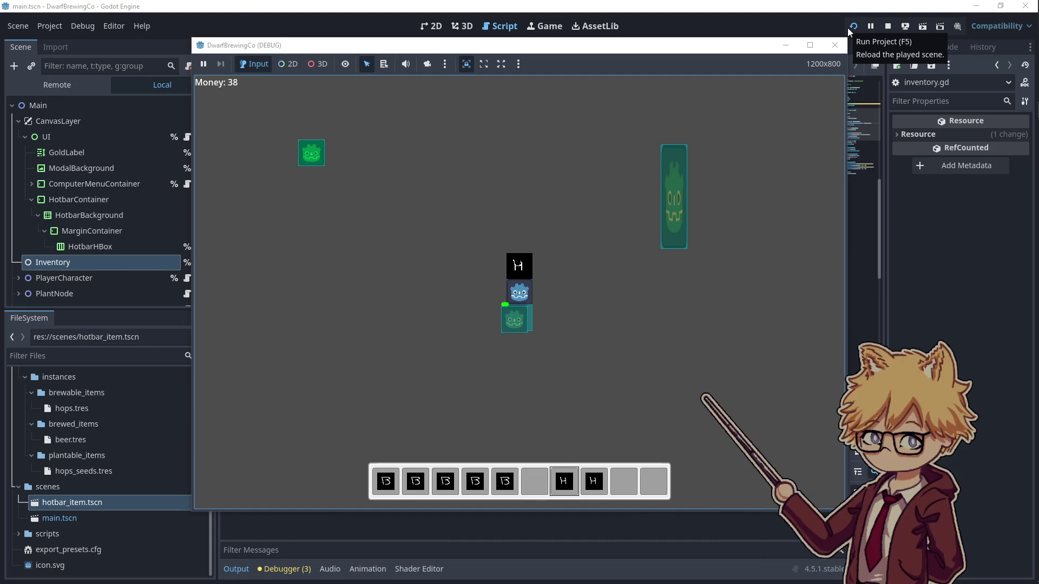
key("w")
key("s")
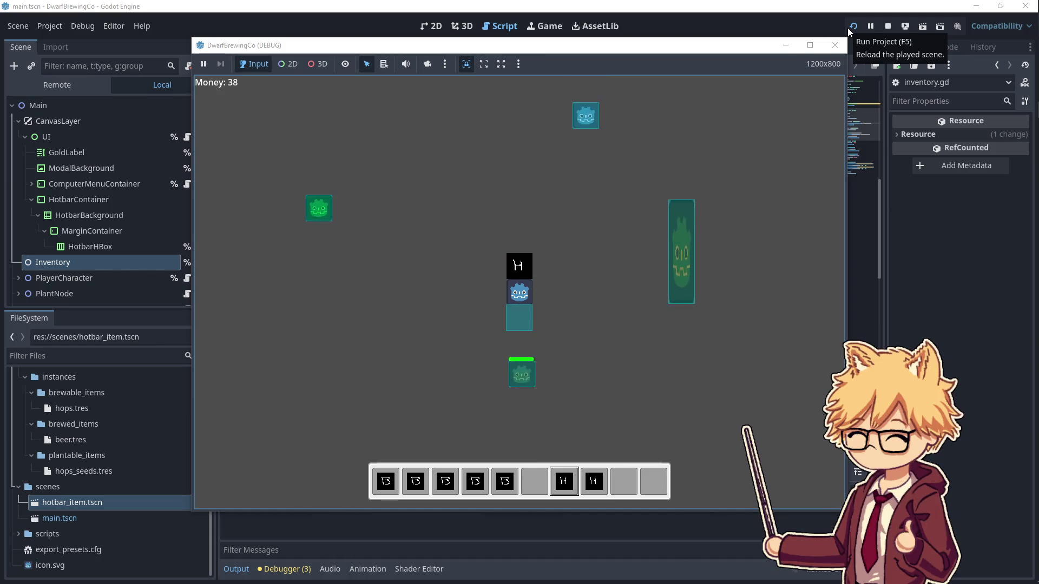
key("e")
key("8")
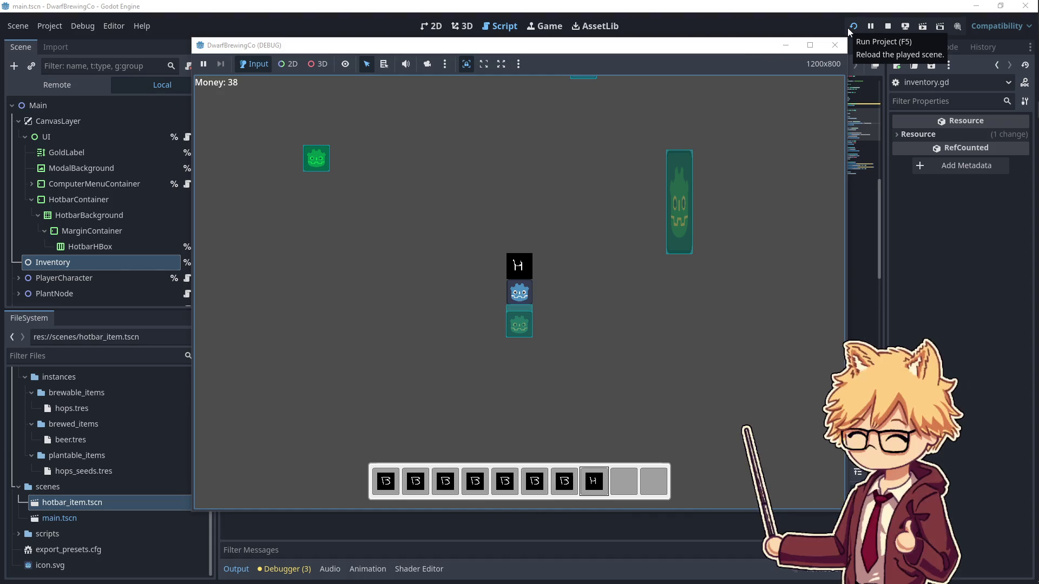
key("e")
key("7")
- Walk to the seller and sell slot 1's B item and the remaining B items
key("1")
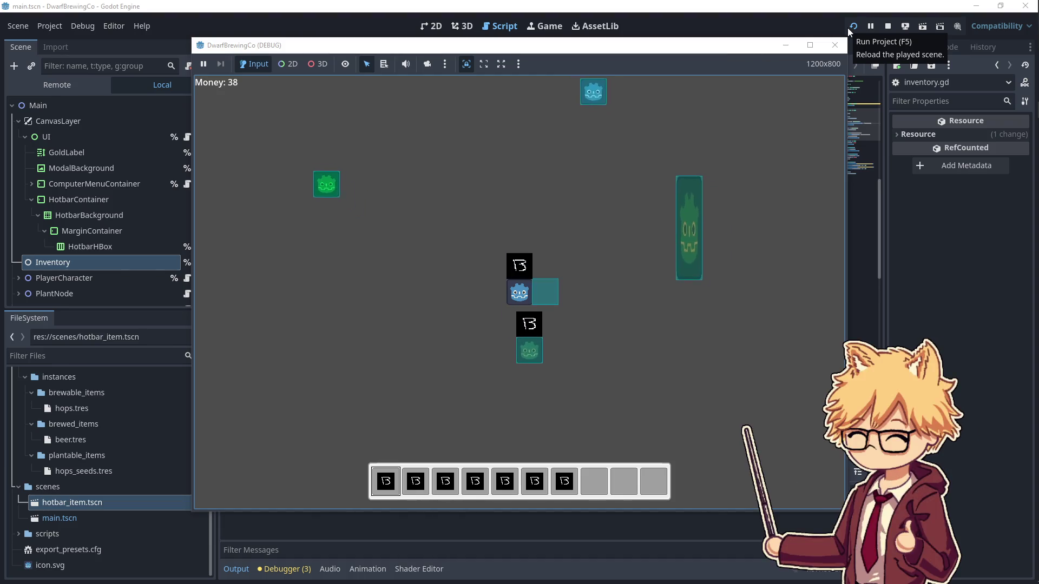
key("w")
key("d")
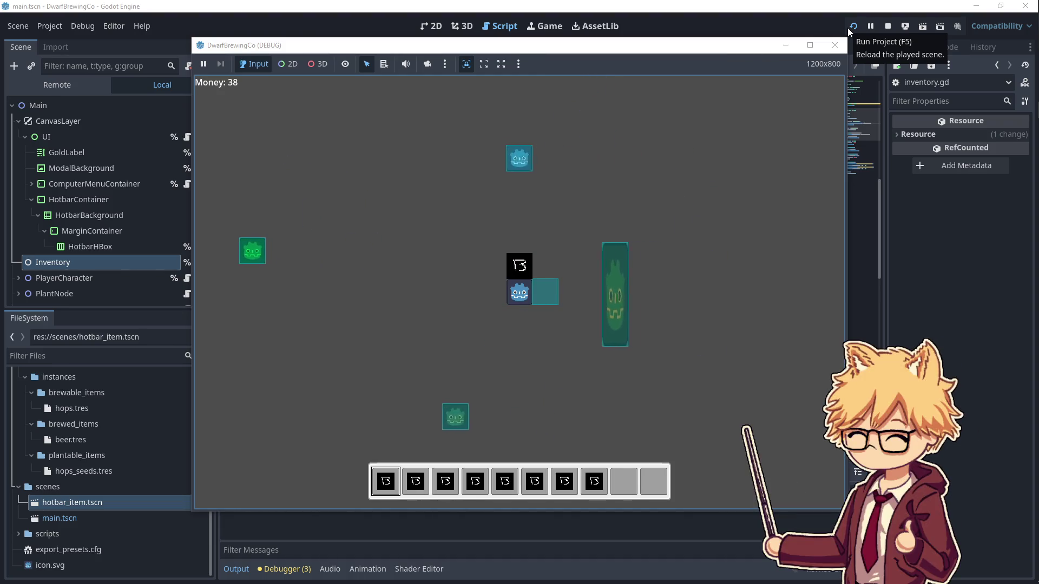
key("e")
key("e")
key("e")
key("e")
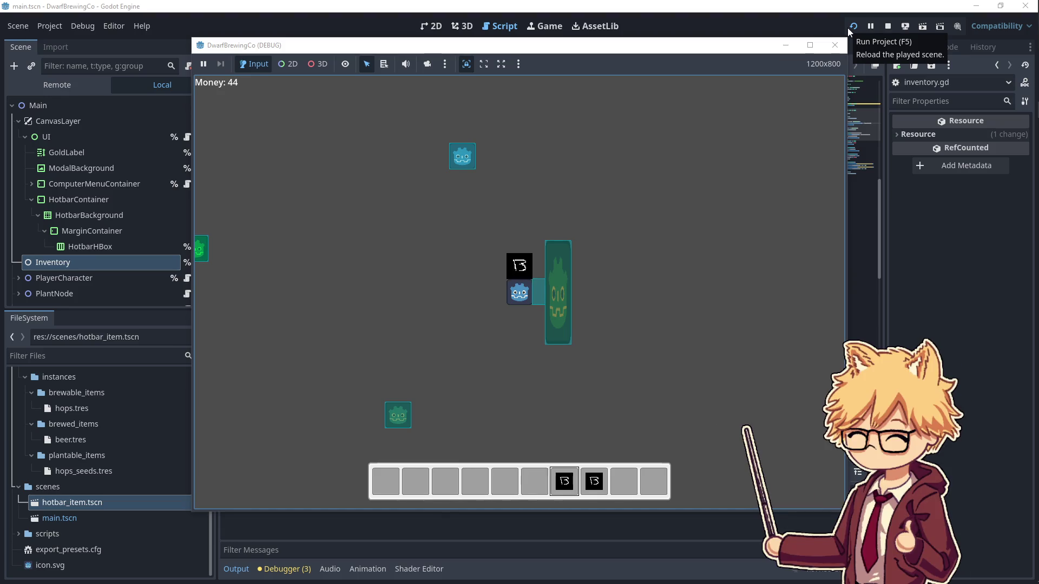
key("a")
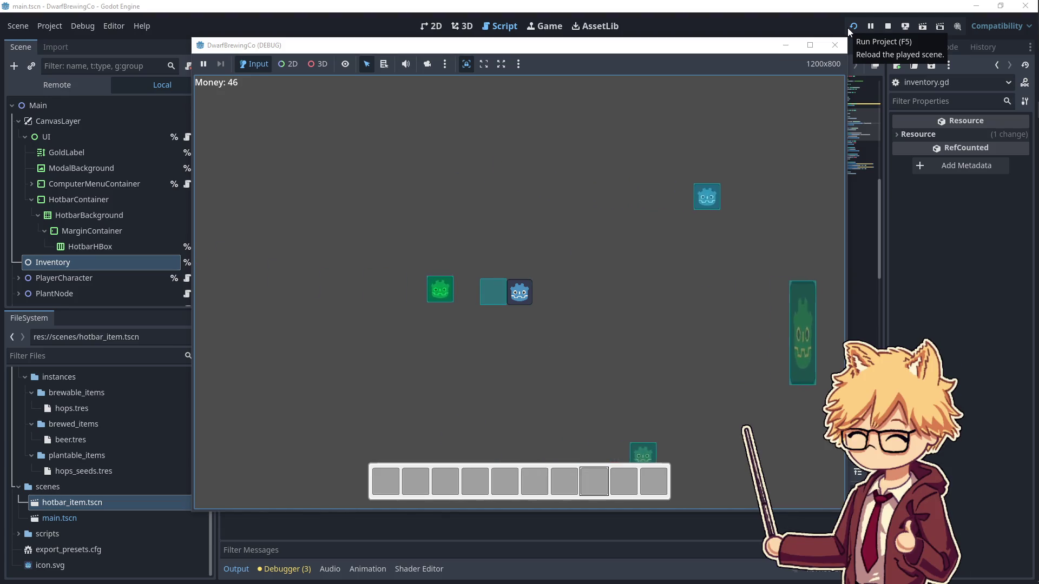
- Walk down-right around the farm and pick up an item into slot 6
key("w")
key("a")
key("s")
key("d")
key("s")
key("6")
- Plant the slot 1 item, wait while it grows, then harvest it
key("1")
key("s")
key("e")
key("w")
key("a")
key("d")
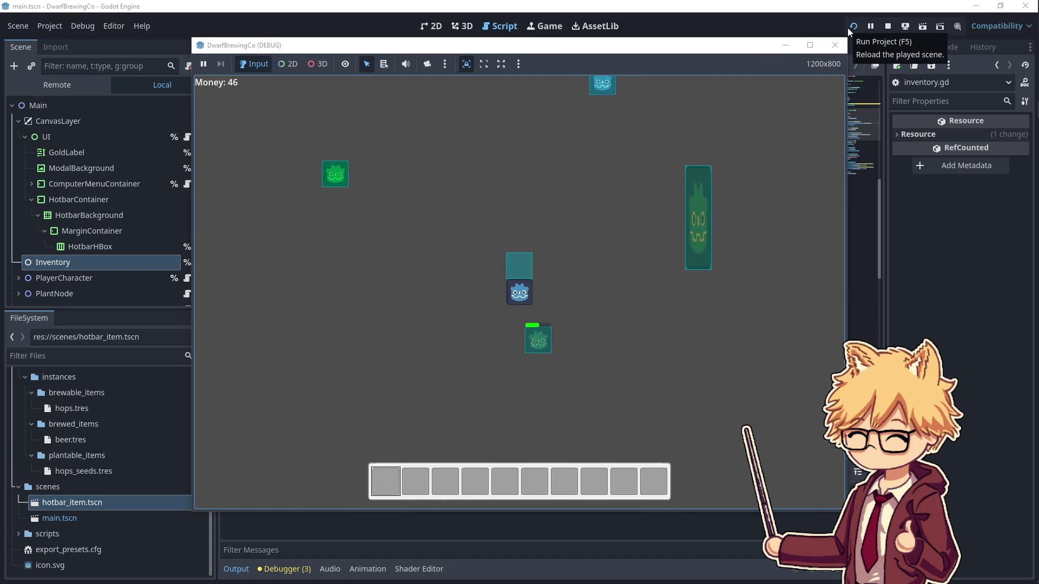
key("s")
key("d")
key("e")
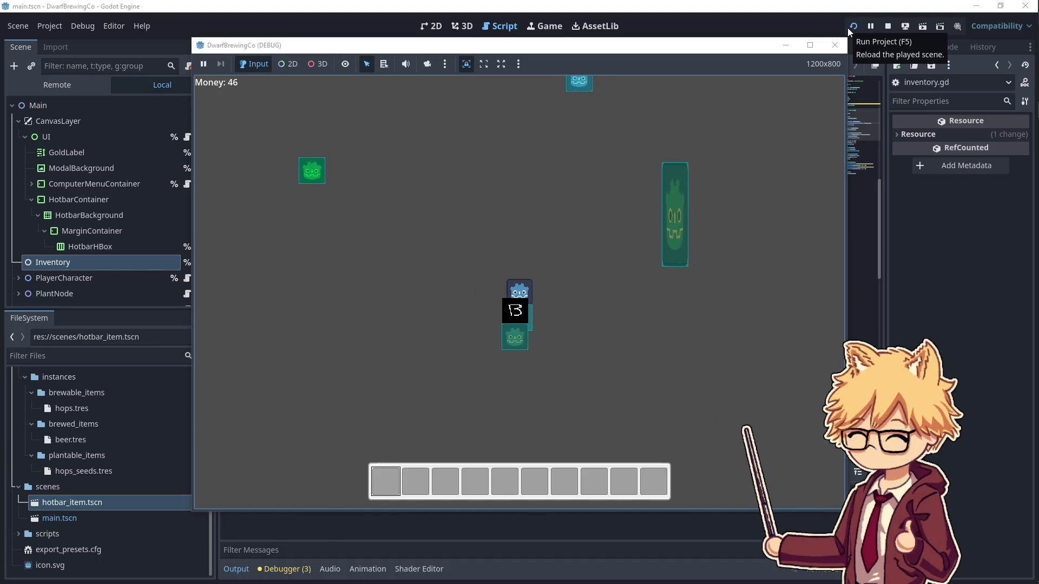
- Sell the harvested B item at the seller
key("w")
key("d")
key("e")
key("a")
- Buy an H item from the computer menu and close it
key("w")
key("e")
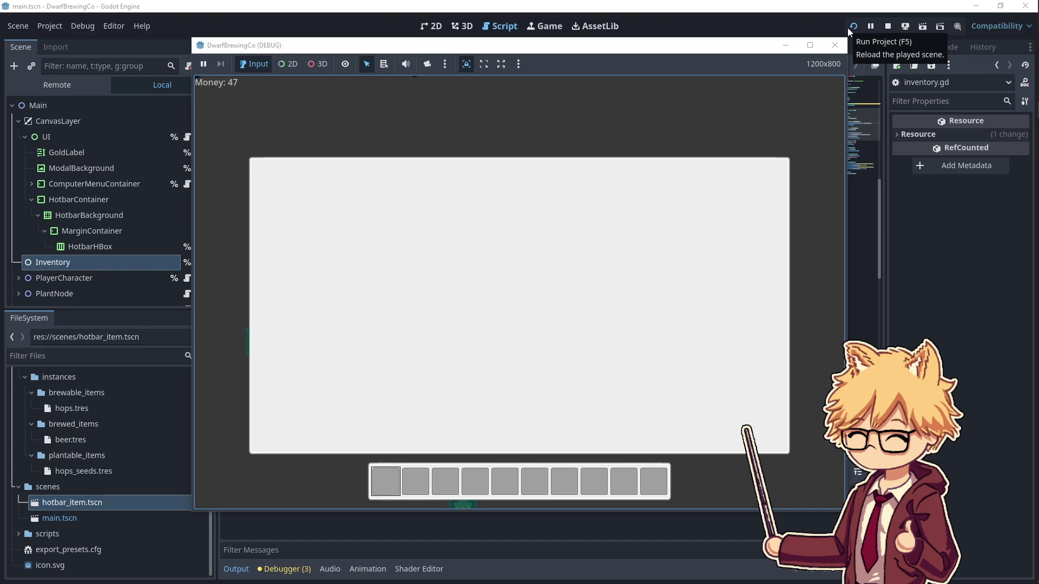
key("e")
key("a")
key("s")
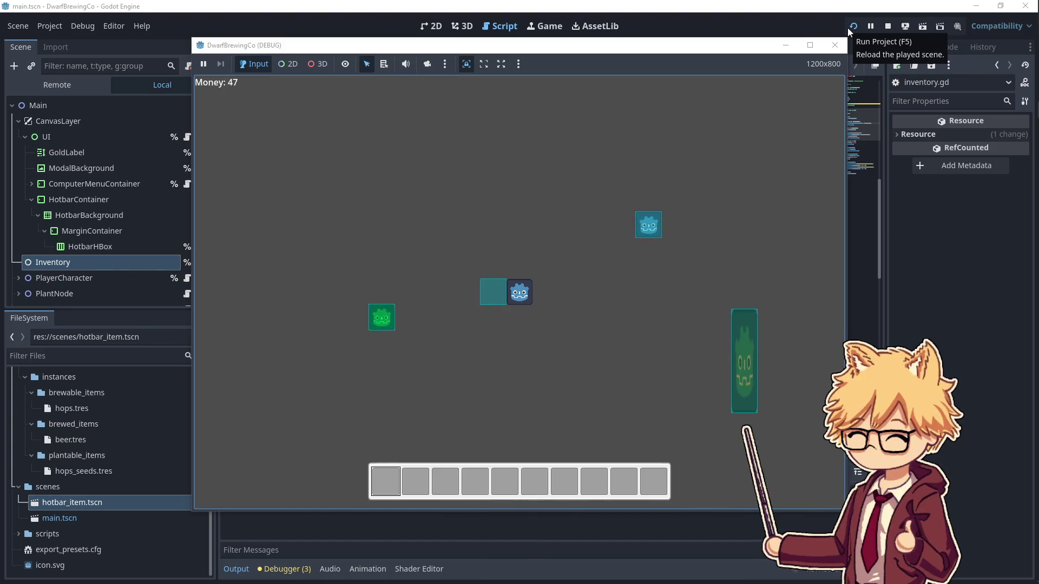
- Plant the bought H item on the plot and walk around the farm while it grows
key("d")
key("s")
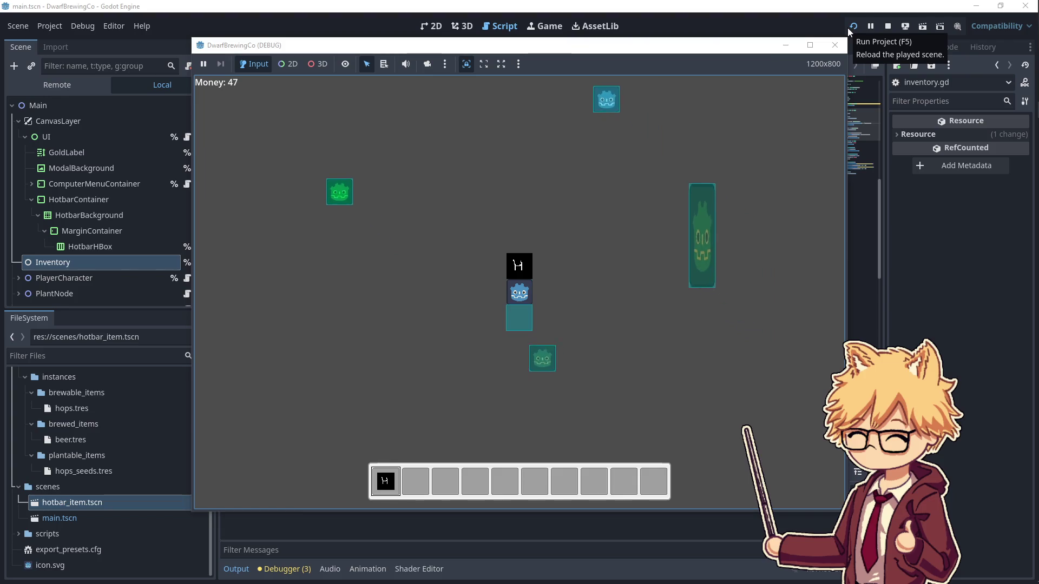
key("e")
key("a")
key("w")
key("s")
key("w")
key("a")
key("d")
- Harvest the grown plant and sell it, bringing Money to 48
key("d")
key("s")
key("e")
key("w")
key("a")
key("e")
- Walk around the farm and turn the player to face right
key("d")
key("s")
key("w")
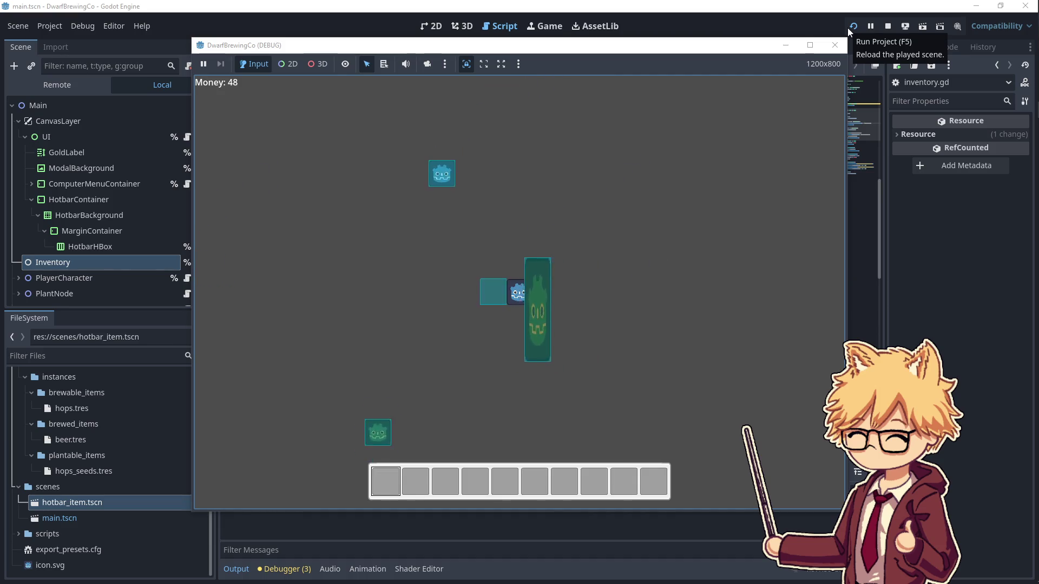
key("a")
key("s")
key("a")
key("s")
key("w")
key("d")
- Walk around the farm collecting H items into slots 1, 2 and onward
key("a")
key("w")
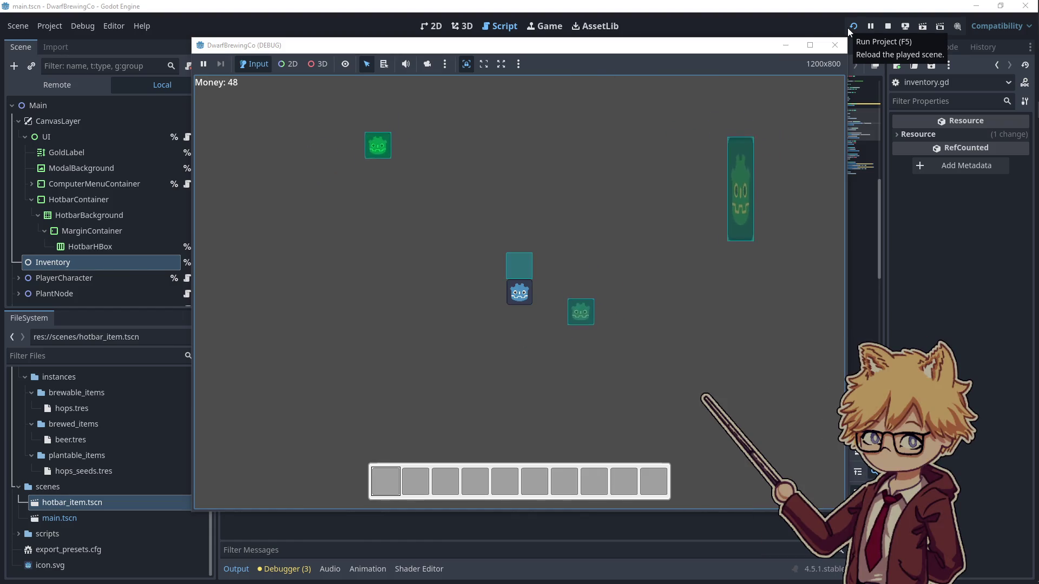
key("a")
key("w")
key("d")
key("s")
key("w")
key("a")
key("a")
key("w")
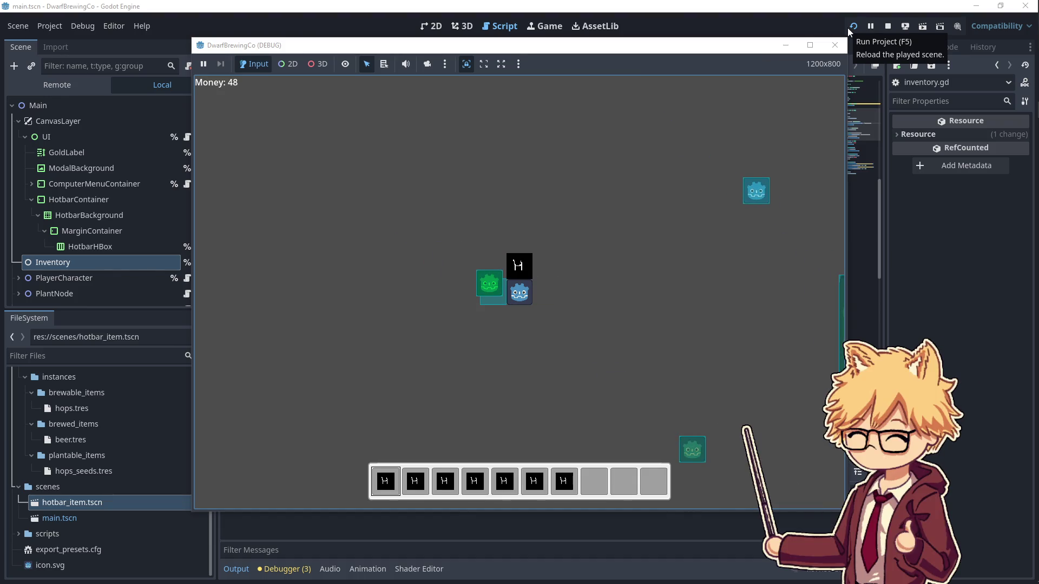
key("d")
key("s")
key("s")
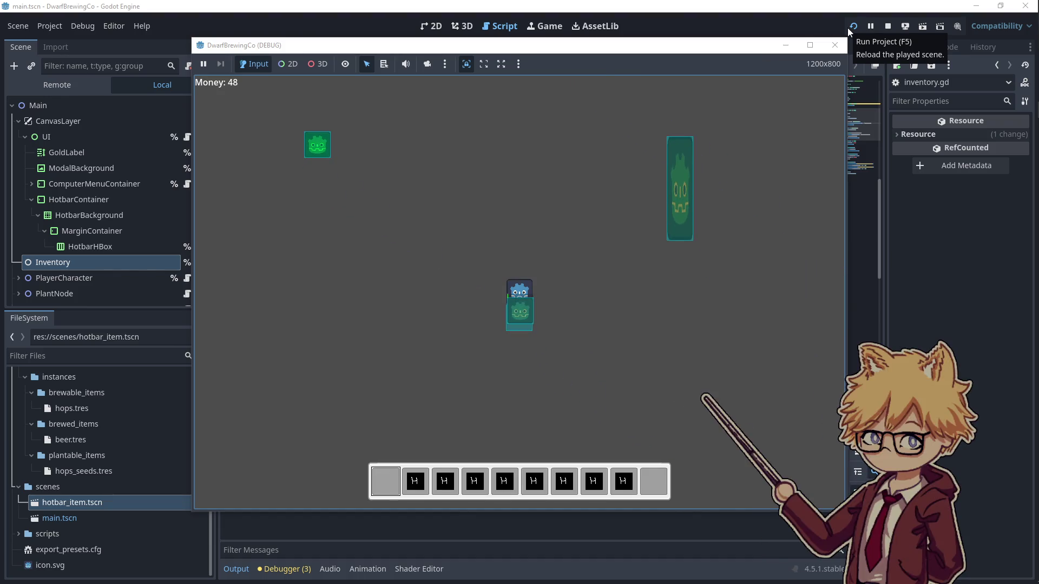
- Plant slot 1's H item beside the player and harvest it back as B
key("e")
key("d")
key("a")
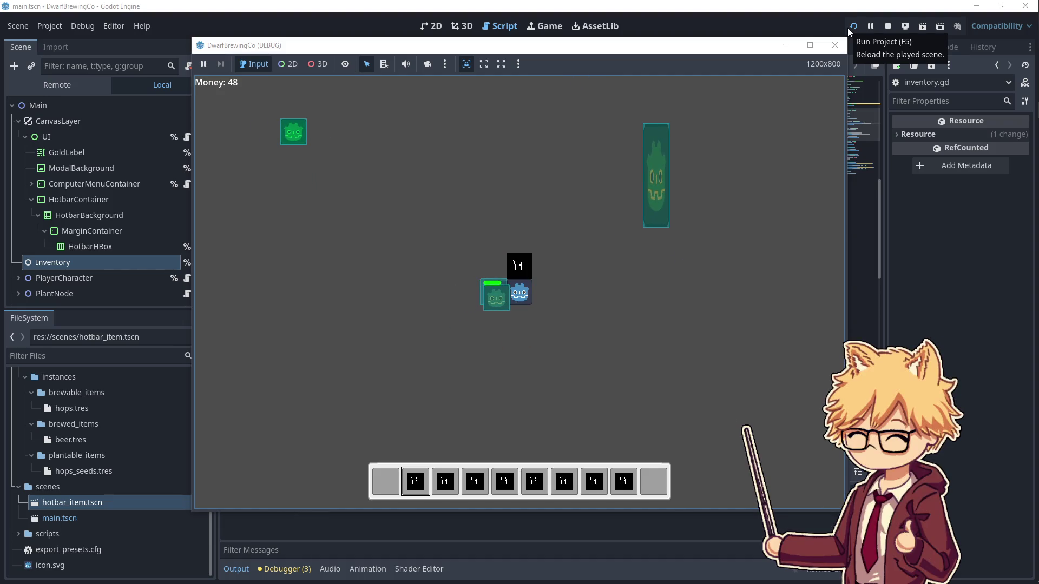
key("e")
key("e")
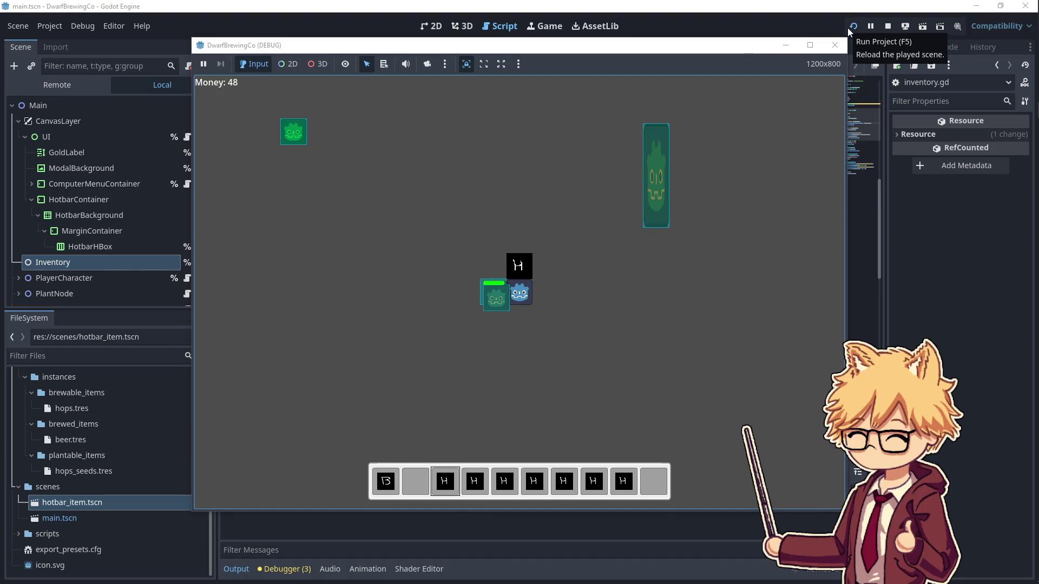
- Harvest and replant five more times, then select the H item in slot 8
key("e")
key("e")
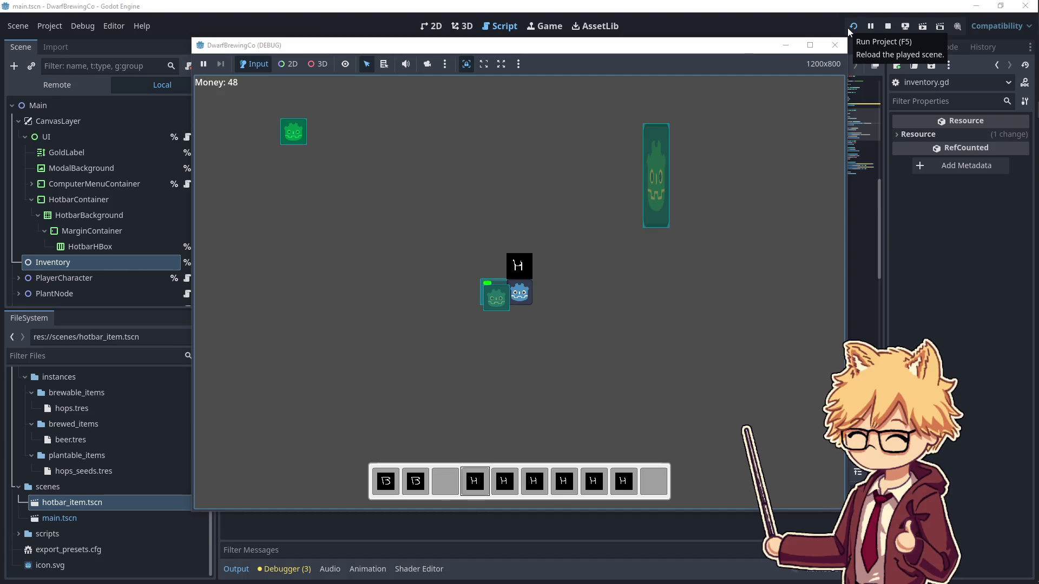
key("e")
key("e")
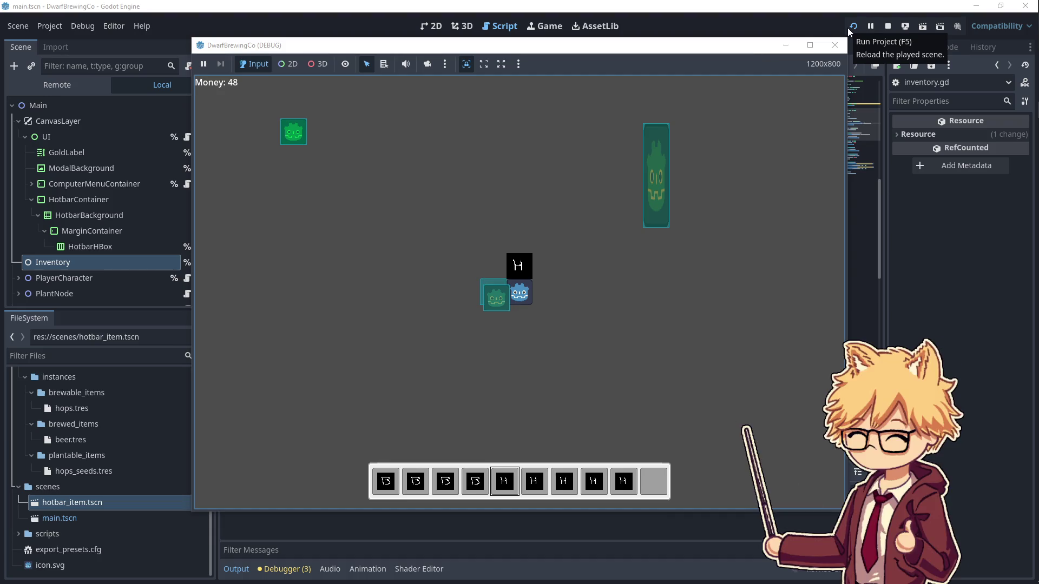
key("e")
key("e")
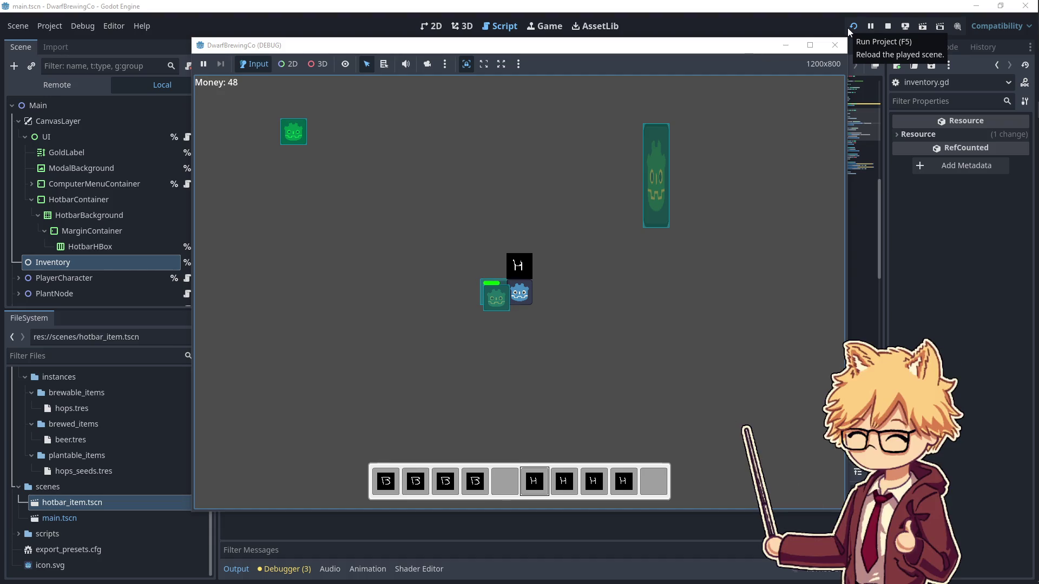
key("e")
key("e")
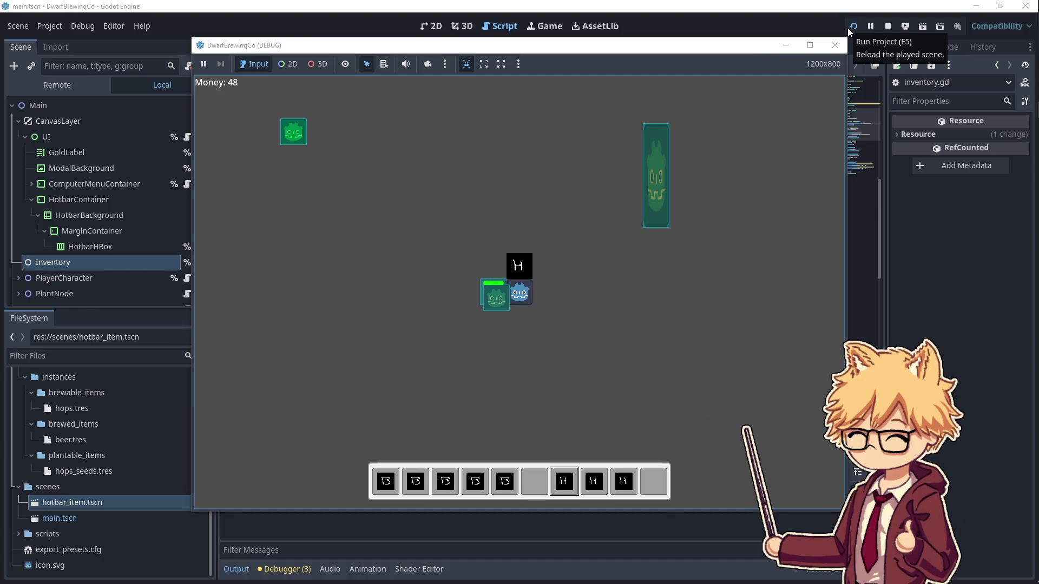
key("e")
key("e")
key("8")
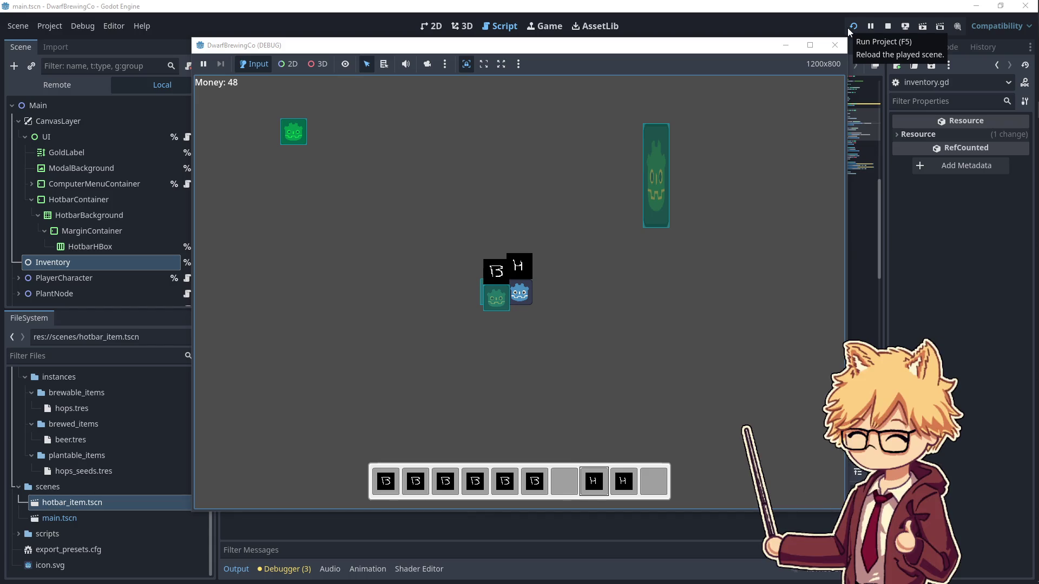
- Launch Git Bash and change into the Projects/DwarfBrewingCo project folder
mouse_move(1031, 189)
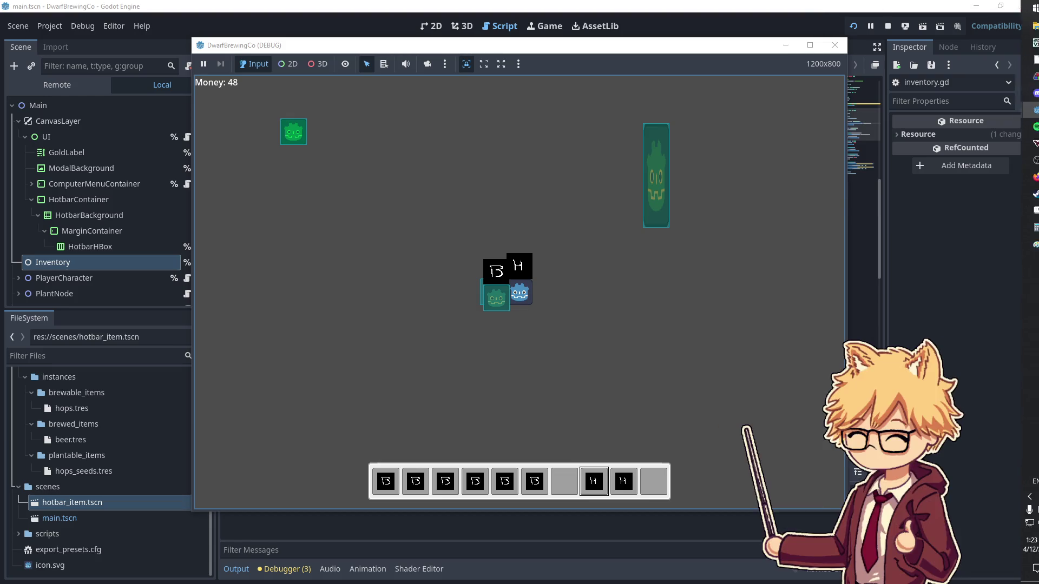
left_click(1022, 8)
type("git")
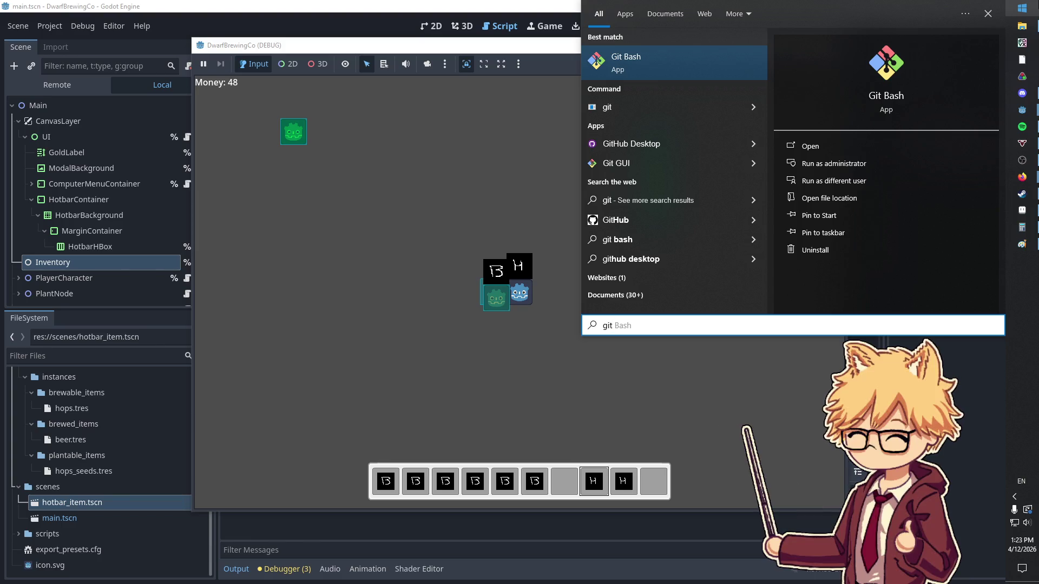
key("Return")
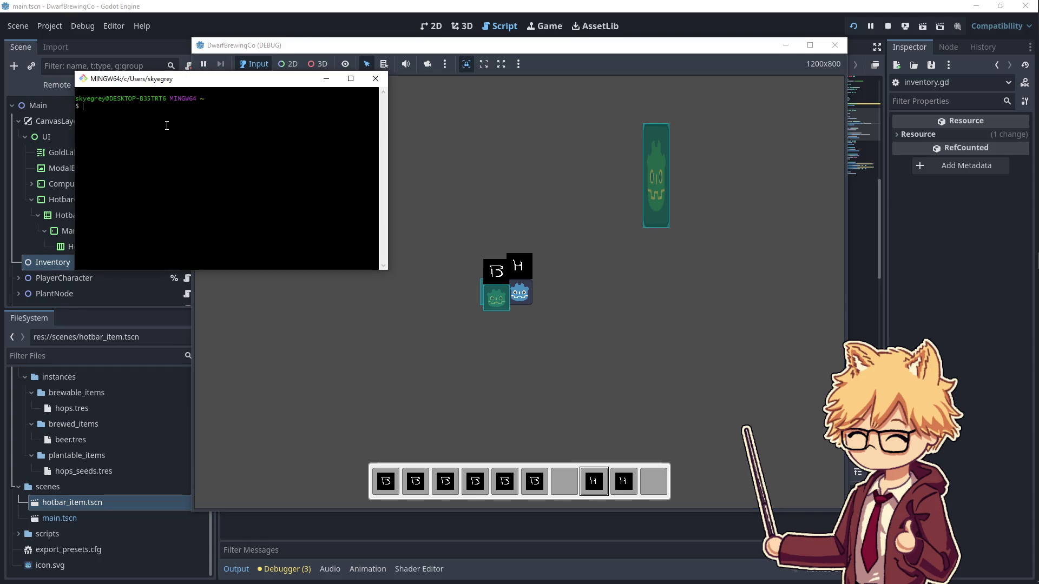
type("cd Proj")
key("Tab")
key("Return")
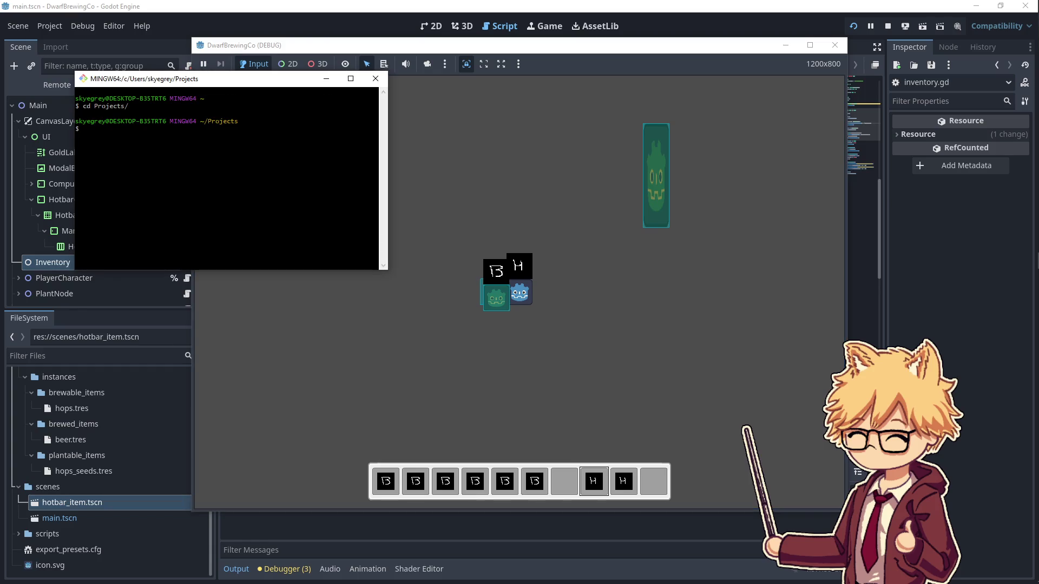
type("ls")
key("Return")
type("cd")
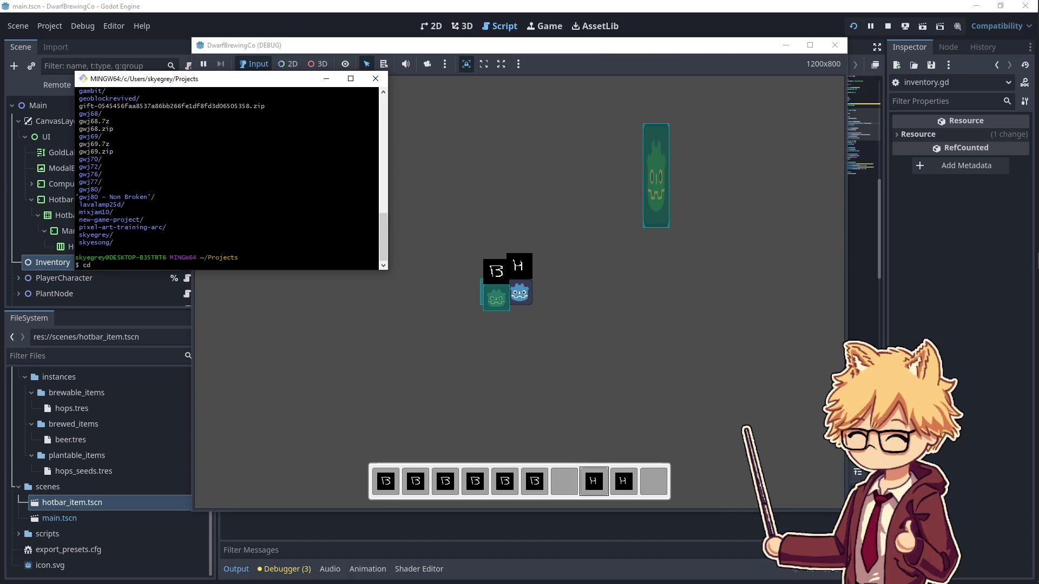
type(" Dwa")
key("Tab")
key("Return")
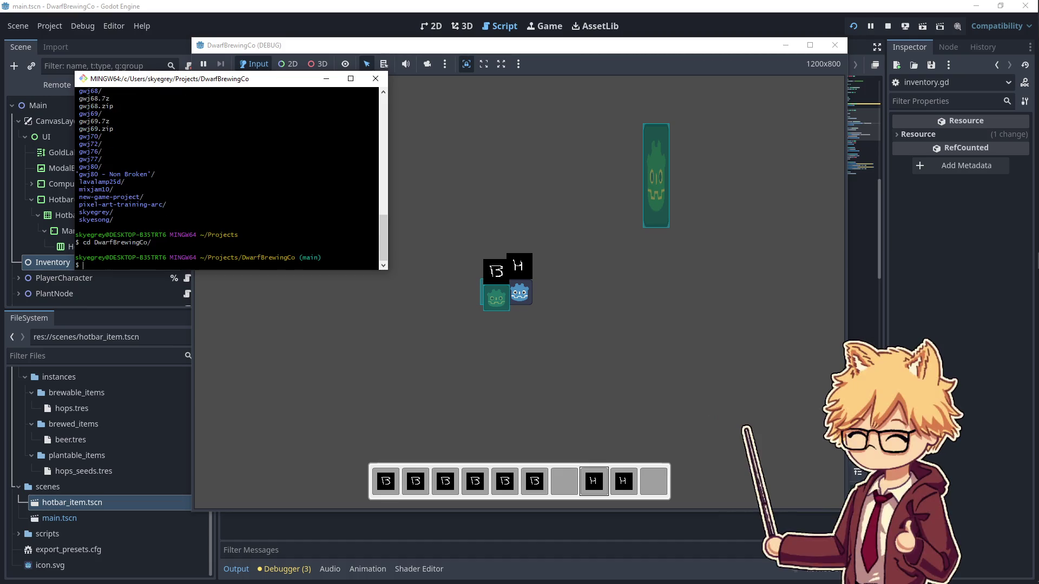
- Check git status, stage all changes with git add ., and review the staged files
type("git statu")
key("Return")
type("g")
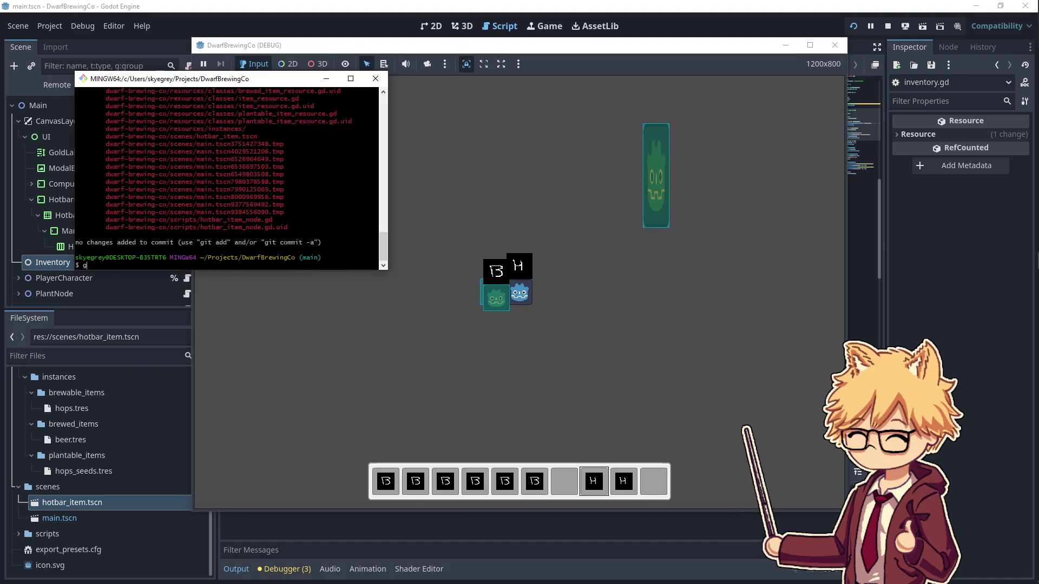
type("it add .")
key("Return")
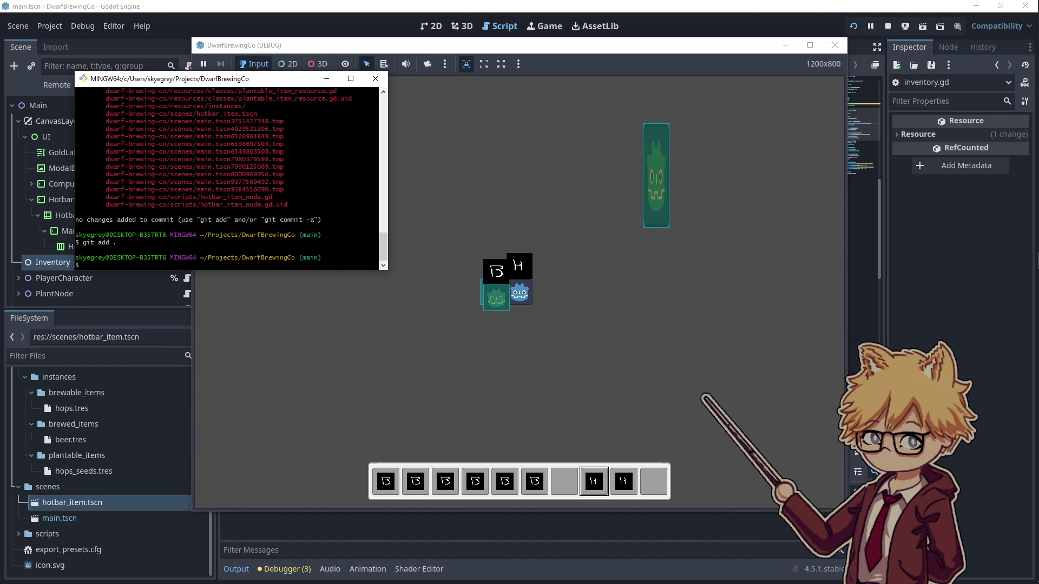
key("Up")
key("Up")
key("Return")
scroll(199, 209, "up", 5)
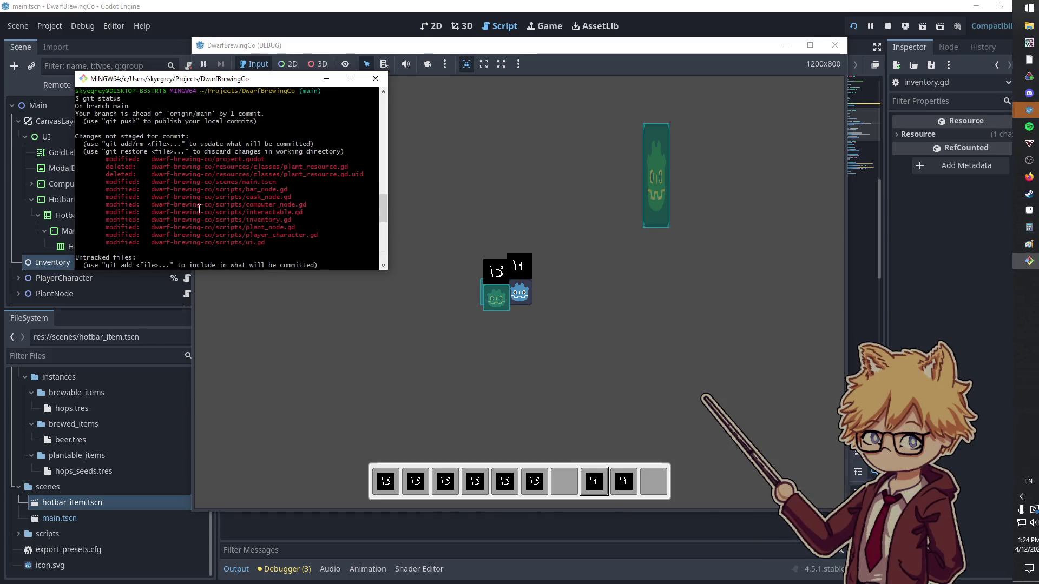
- Commit as 'Inventory & hotbar & Item resources', push to the remote, and close Git Bash
type("git commit -m")
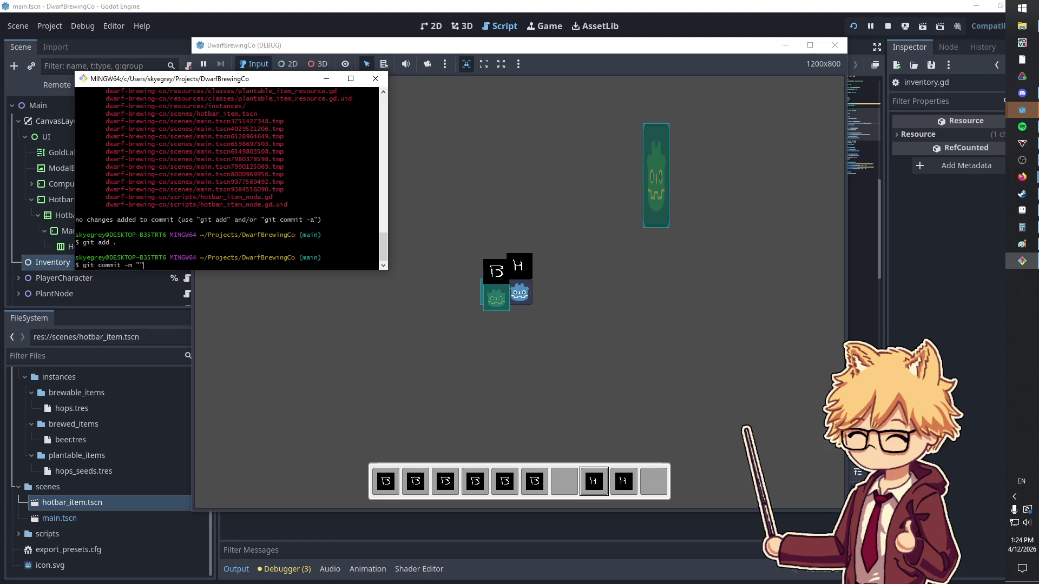
type("Inventory & hotbar & Item resources")
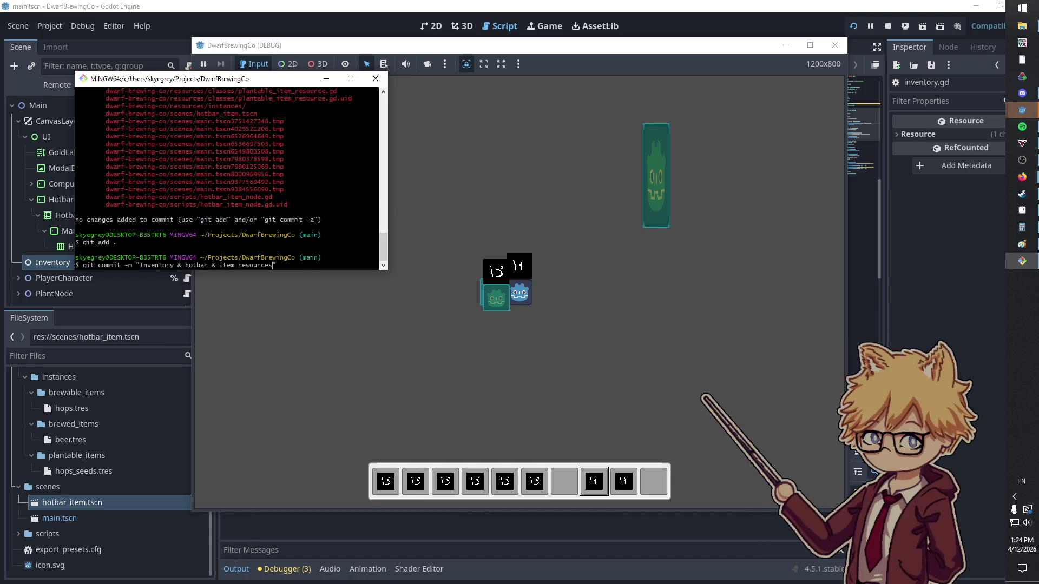
key("Return")
type("git push")
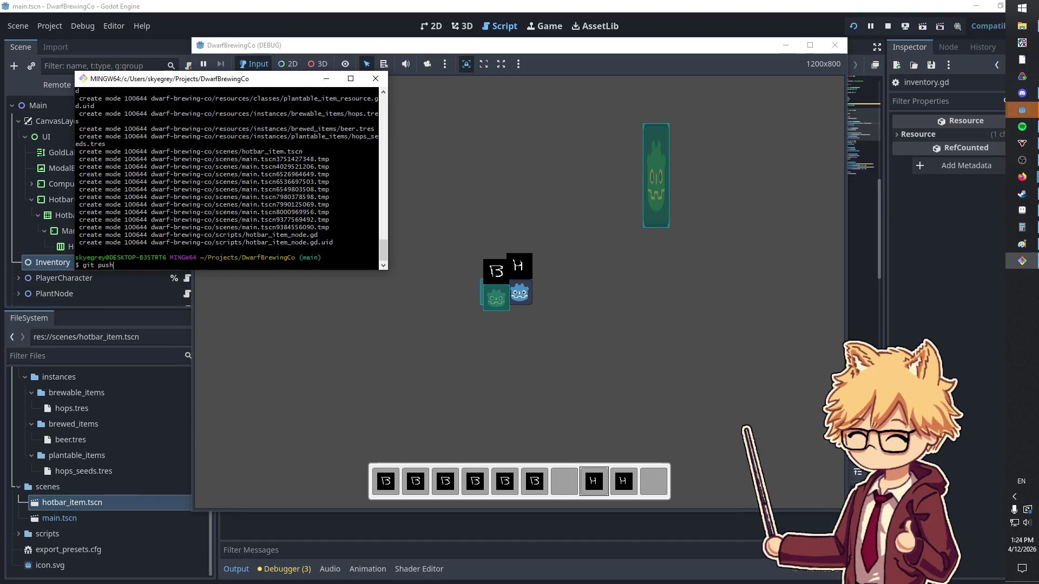
key("Return")
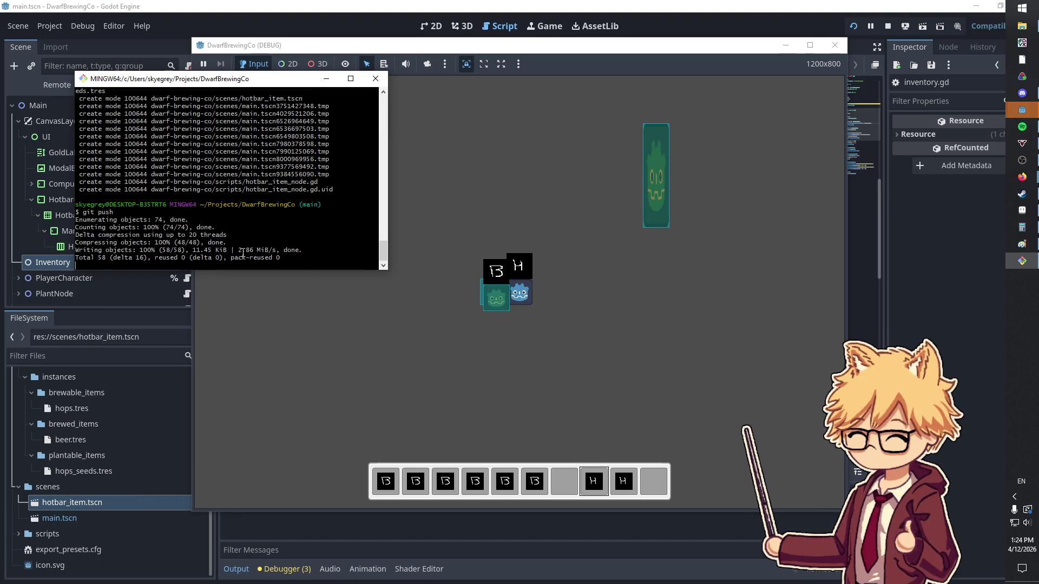
left_click(375, 80)
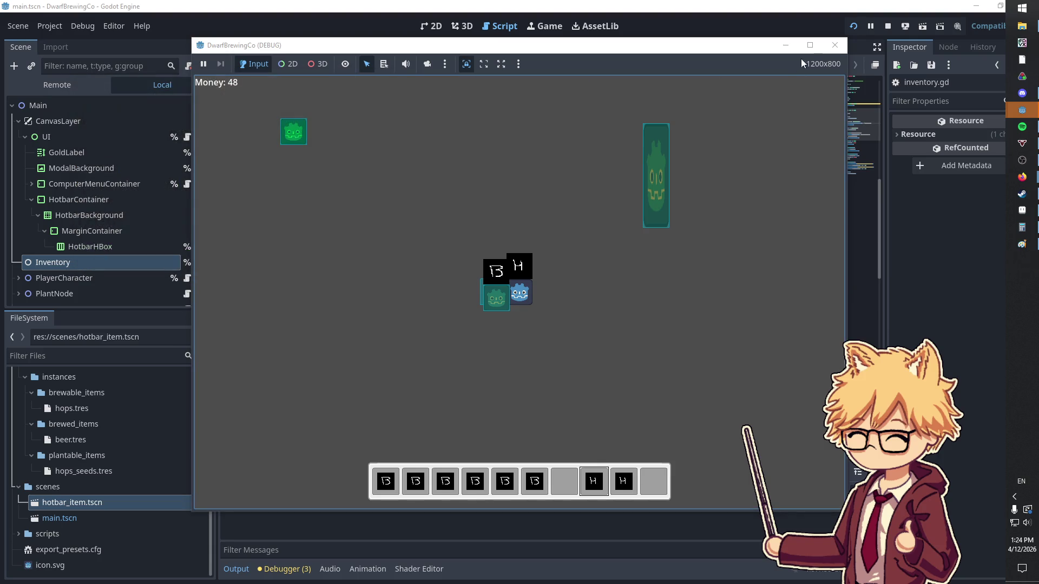
- Stop the game and export the Web build as DwarfBrewingCo.html into a new Exports/v0.0.2 folder
left_click(833, 46)
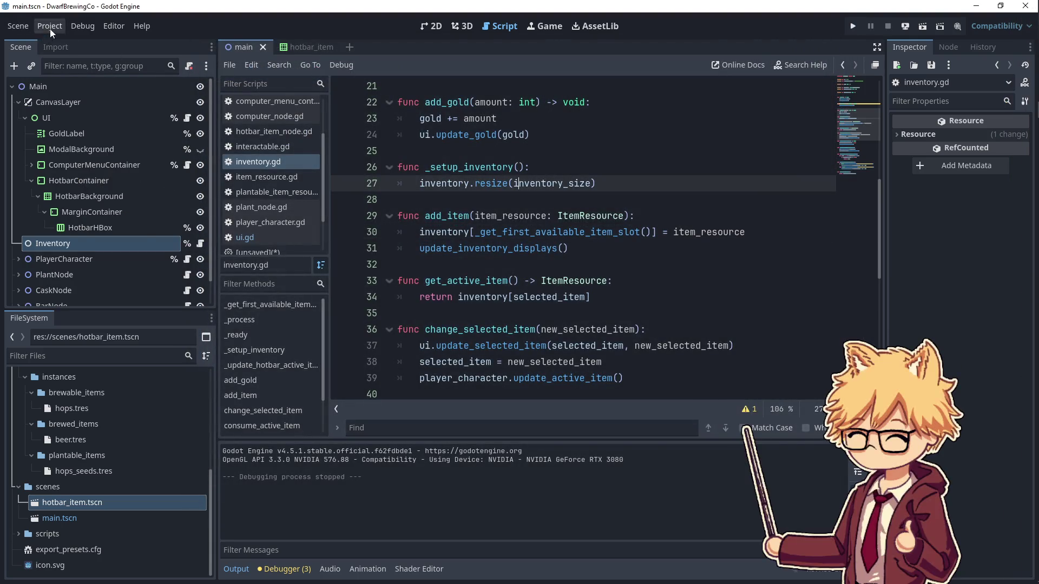
left_click(50, 28)
left_click(74, 99)
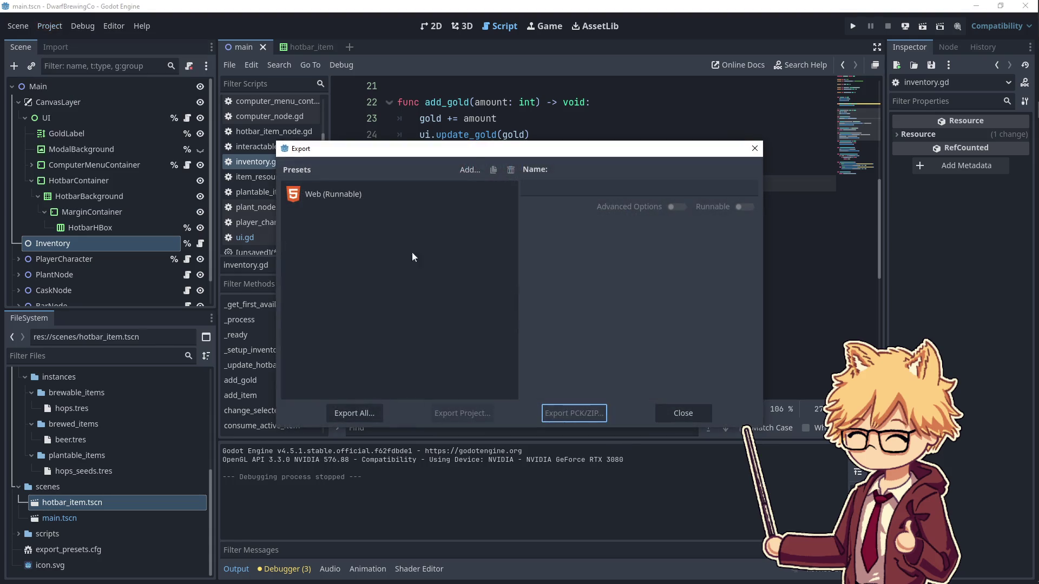
left_click(467, 412)
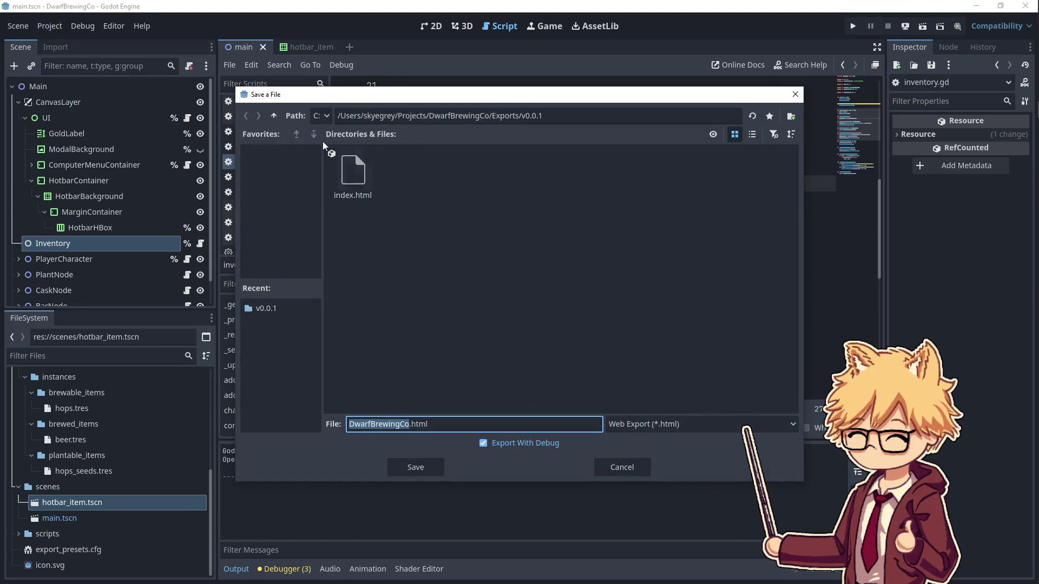
left_click(272, 117)
right_click(456, 244)
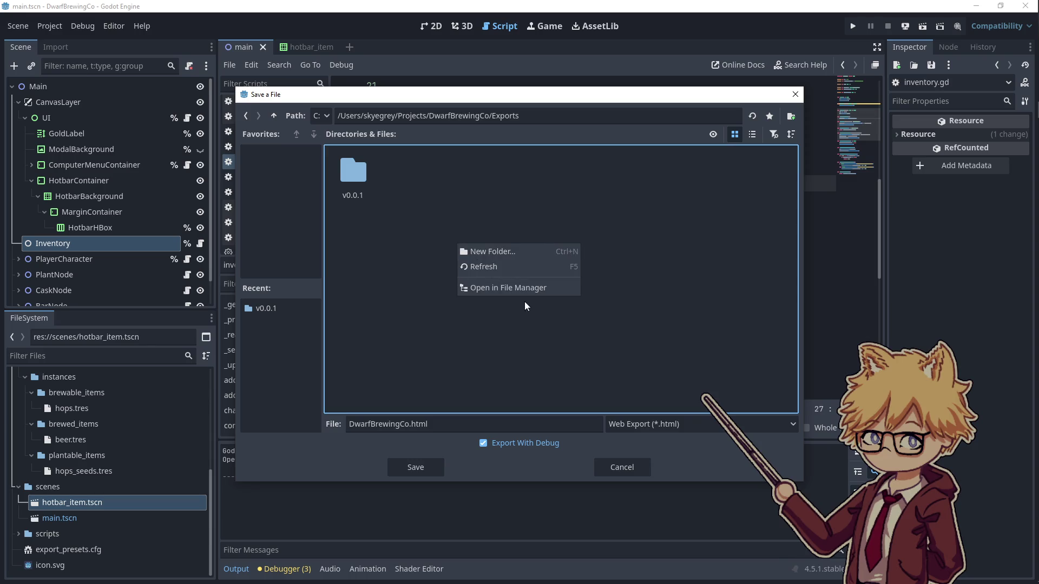
left_click(498, 252)
type("v0.0.2")
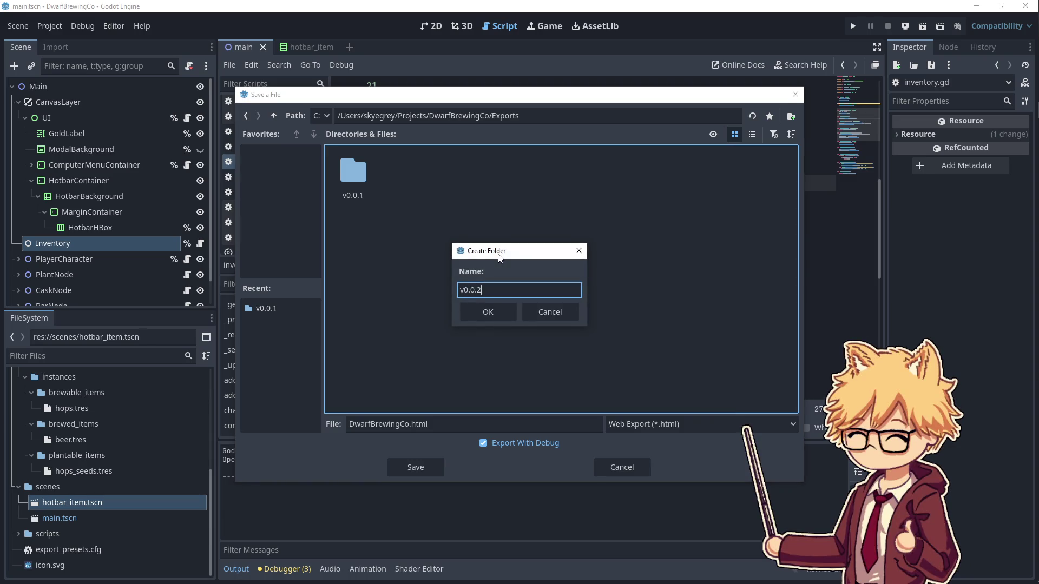
key("Return")
left_click(414, 469)
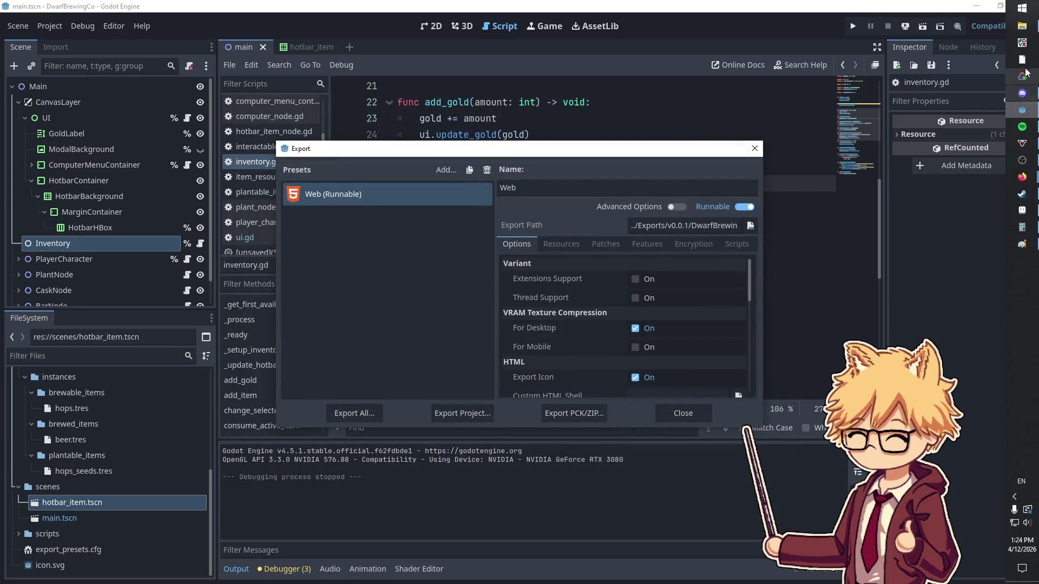
left_click(1026, 72)
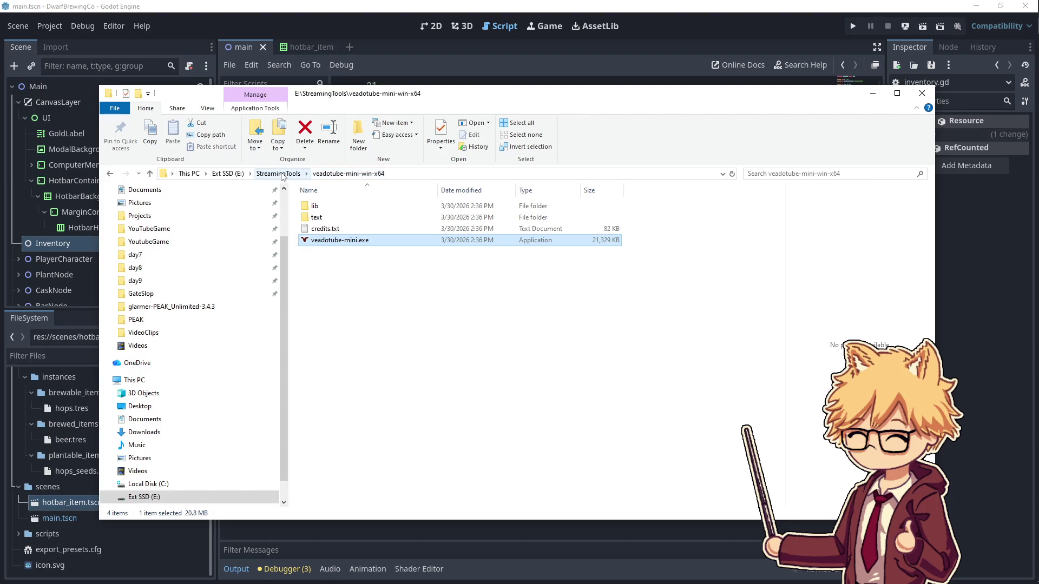
- Show the Exports folder with v0.0.1 and v0.0.2 in File Explorer
left_click(189, 174)
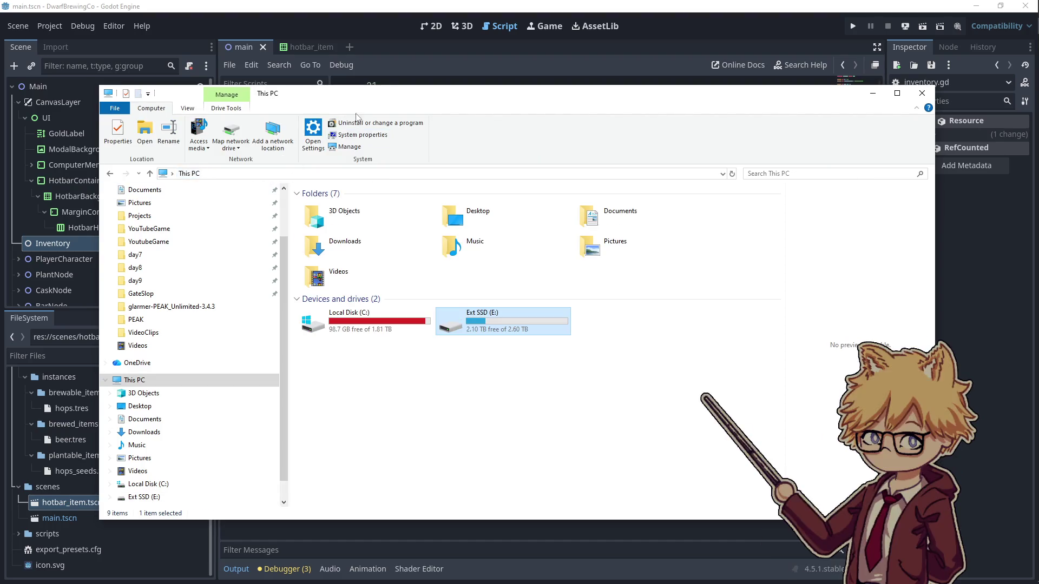
key("alt+Tab")
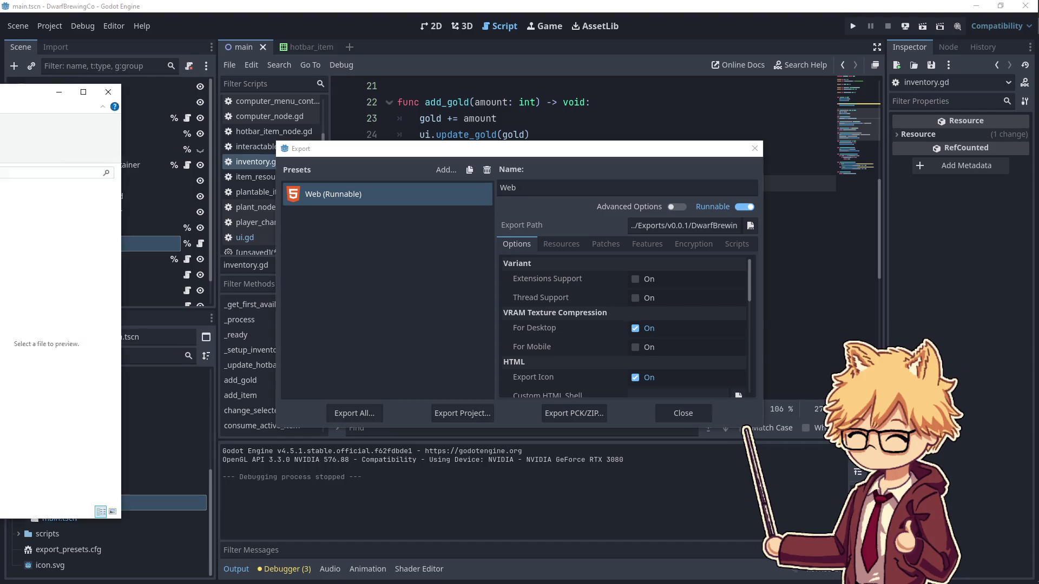
left_click_drag(0, 115, 431, 115)
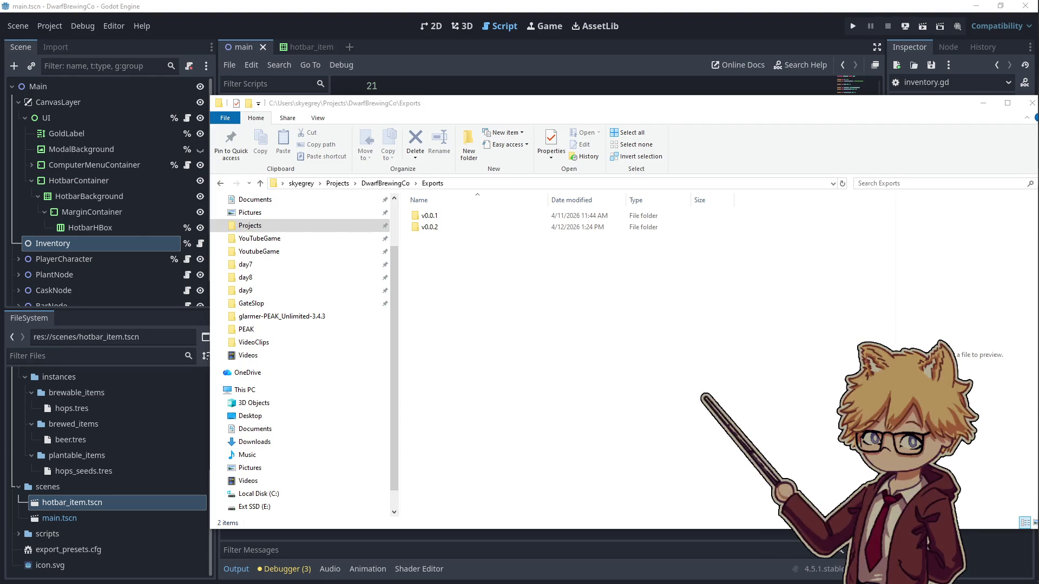
- On the itch.io edit page, scroll to Uploads and start a new file upload
mouse_move(0, 86)
left_mouse_down()
mouse_move(563, 89)
mouse_move(541, 88)
mouse_move(715, 82)
mouse_move(732, 64)
mouse_move(687, 69)
left_mouse_up()
scroll(257, 375, "down", 2)
scroll(257, 375, "down", 5)
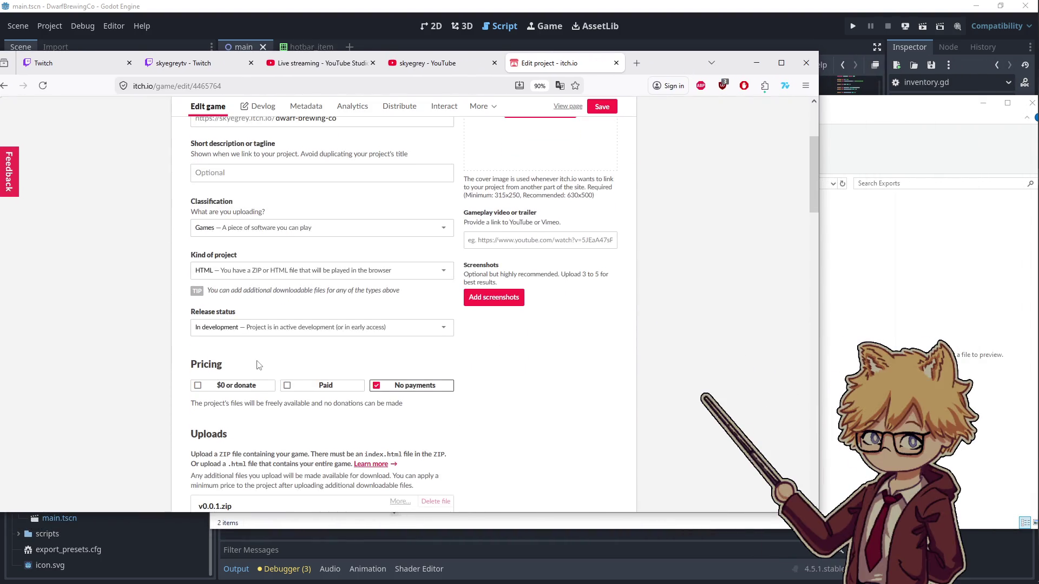
left_click(214, 426)
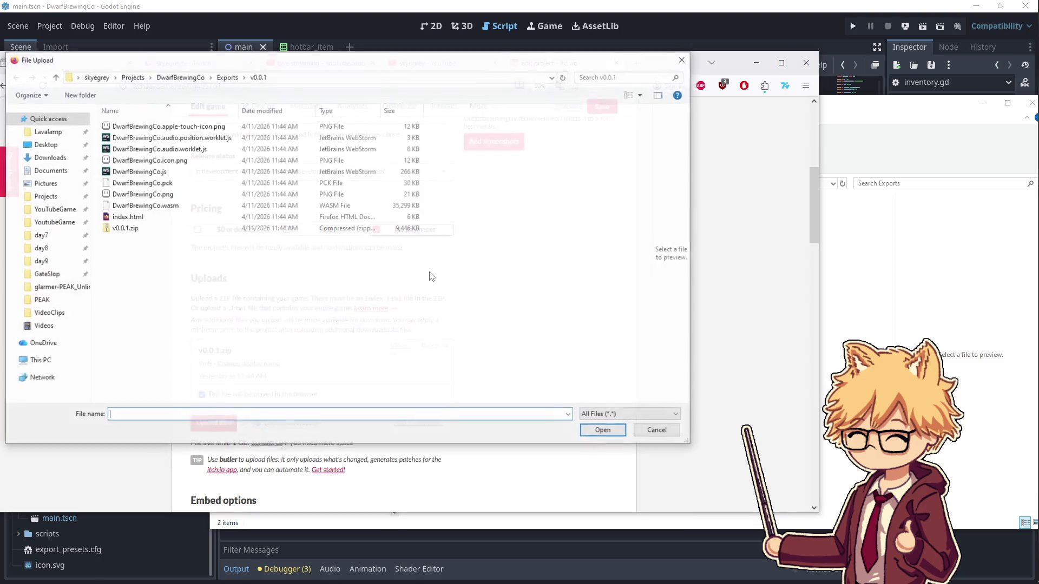
- In the v0.0.2 folder, rename DwarfBrewingCo.html to index.html
left_click(901, 277)
left_click(459, 230)
double_click(459, 230)
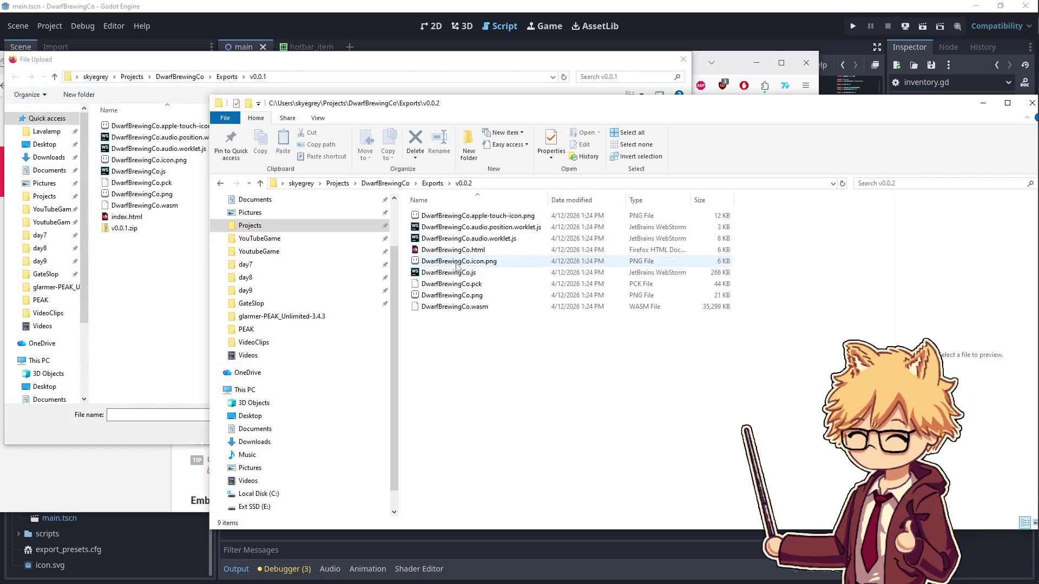
left_click(472, 252)
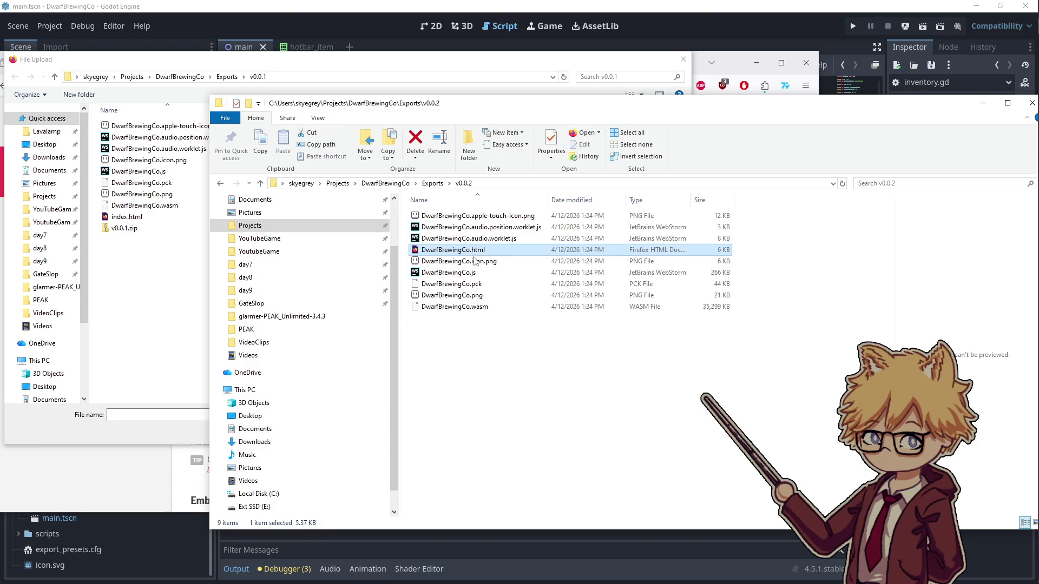
right_click(472, 254)
left_click(499, 517)
type("index")
key("Return")
- Pack all nine build files into v0.0.2.zip with 7-Zip's default settings
key("ctrl+a")
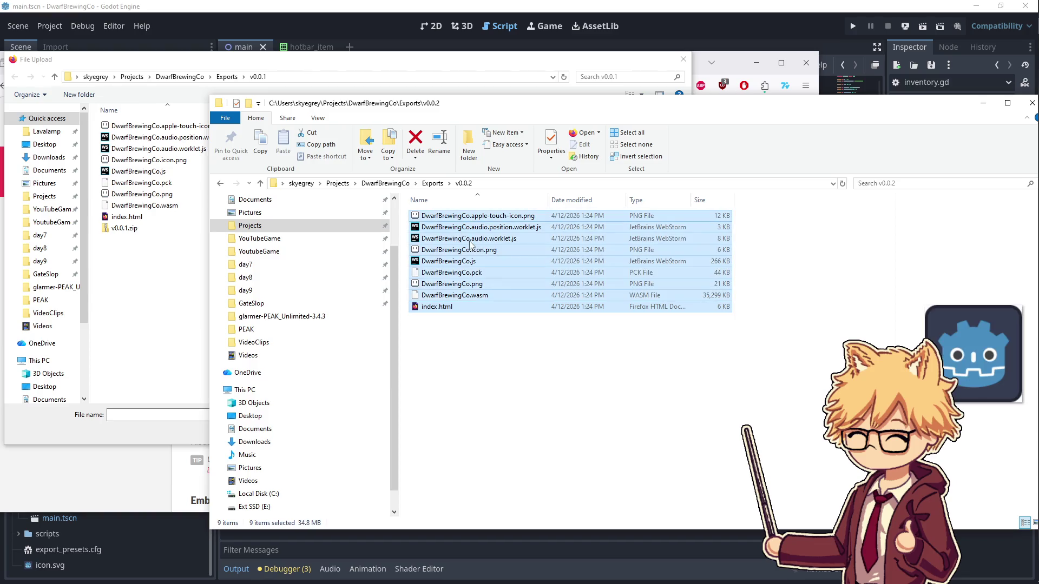
right_click(469, 242)
mouse_move(523, 391)
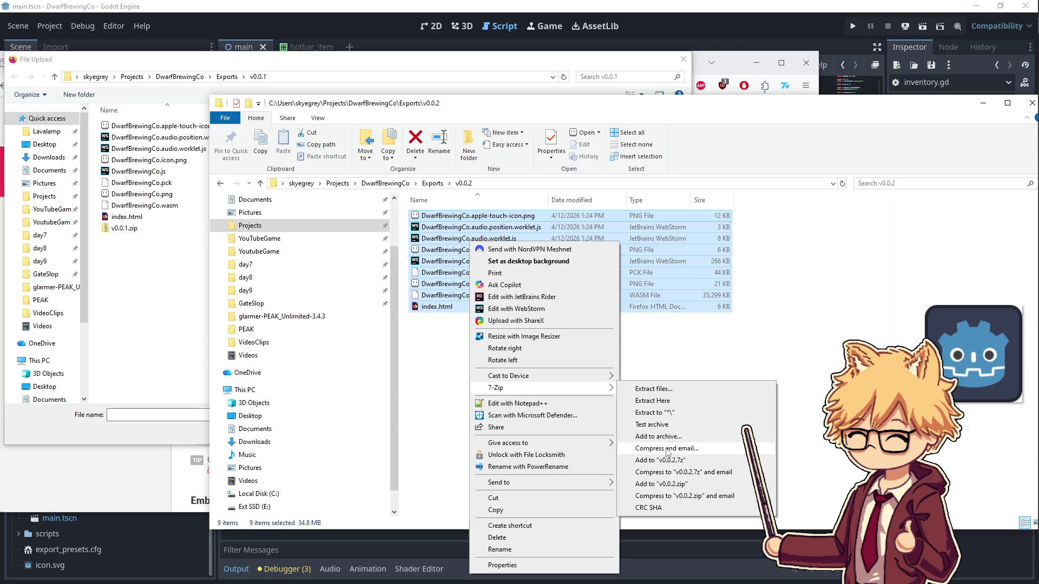
left_click(655, 436)
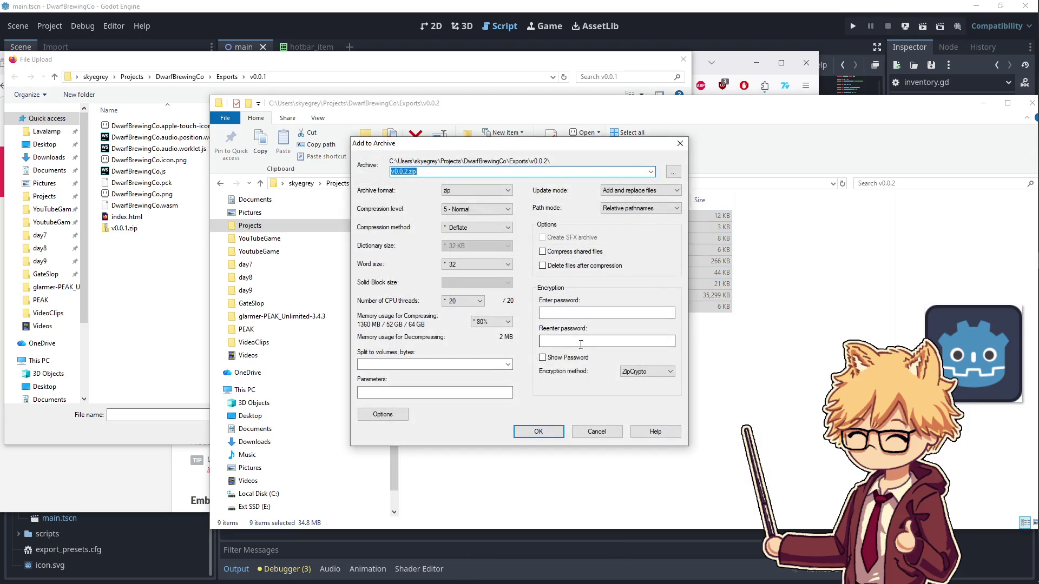
left_click(541, 429)
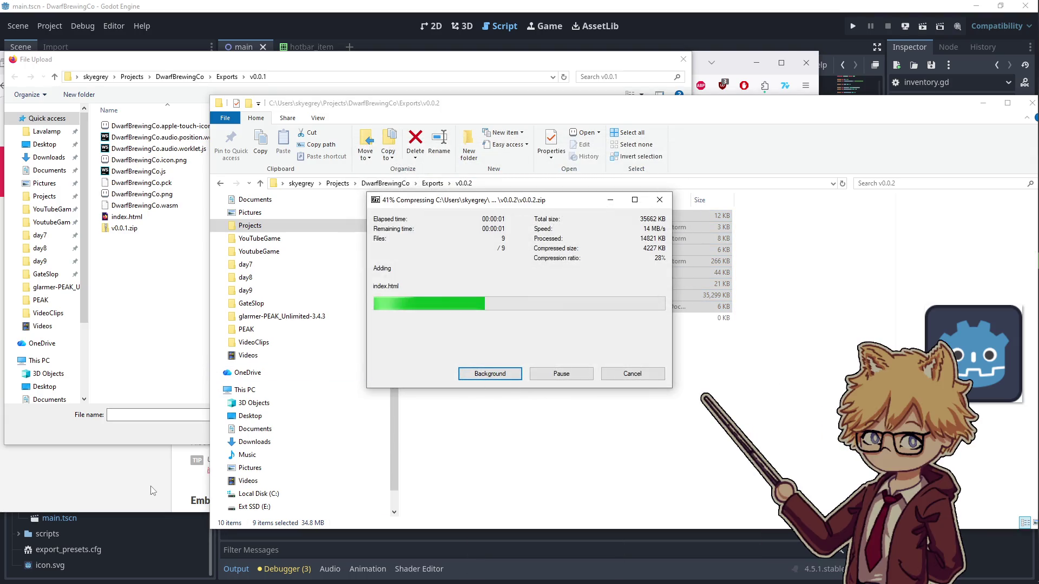
mouse_move(1031, 153)
left_click(1021, 127)
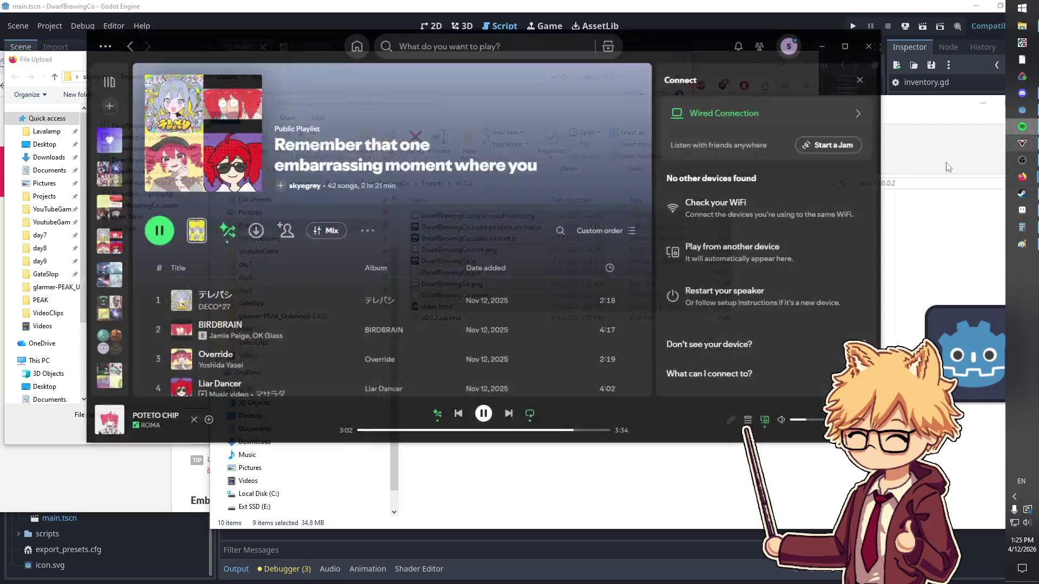
- Open the ROMA artist page in Spotify and scroll through it
left_click(175, 428)
left_click(114, 433)
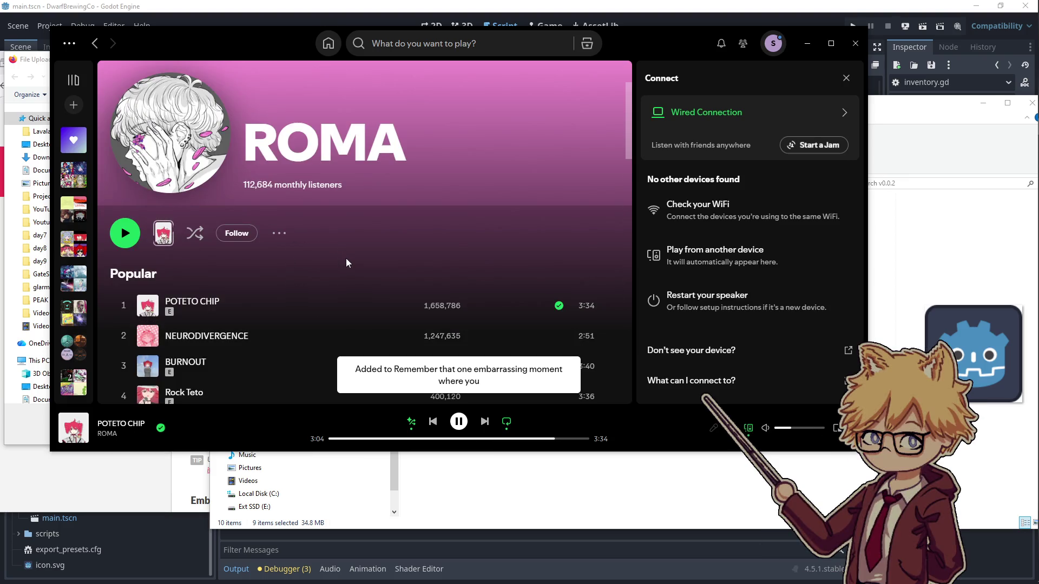
scroll(346, 263, "down", 4)
scroll(346, 263, "up", 3)
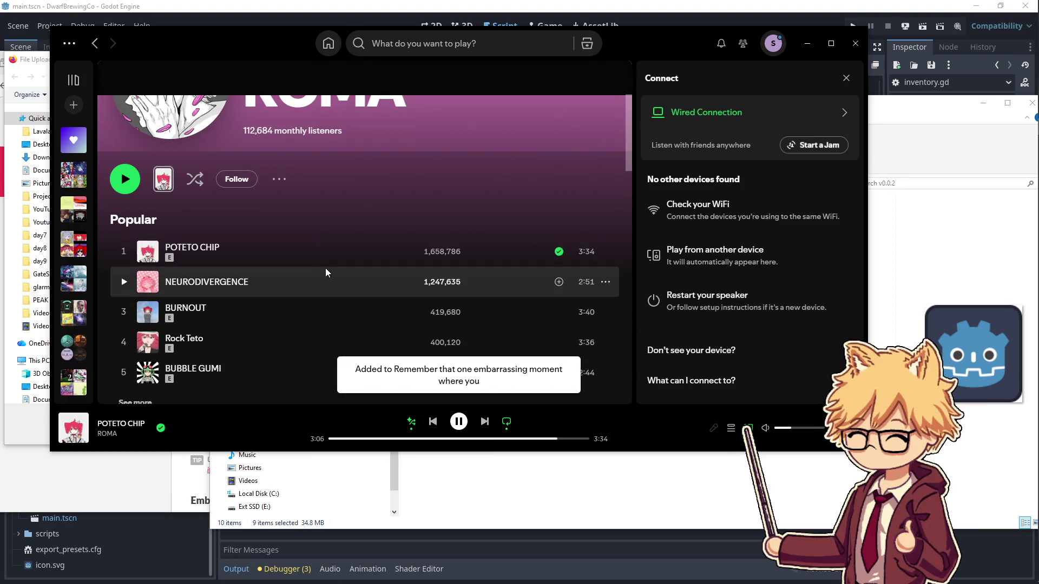
scroll(324, 273, "down", 4)
scroll(323, 273, "down", 1)
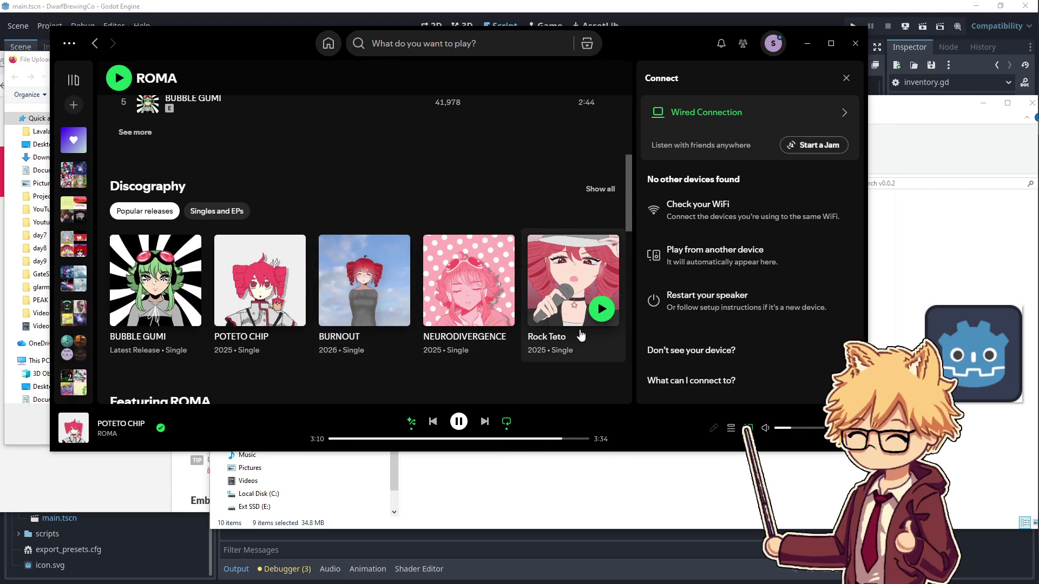
scroll(627, 240, "down", 4)
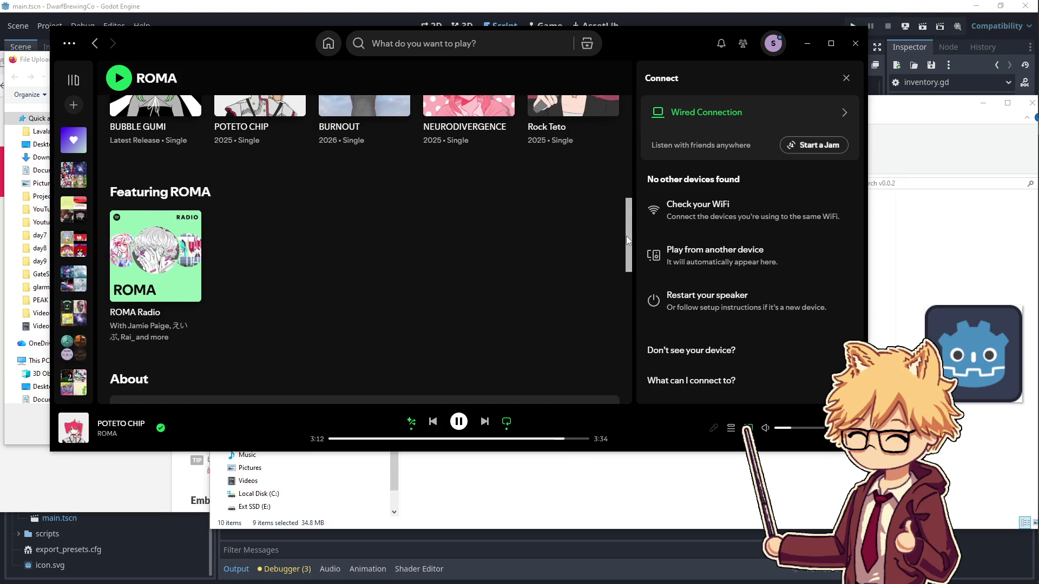
left_click_drag(627, 240, 619, 293)
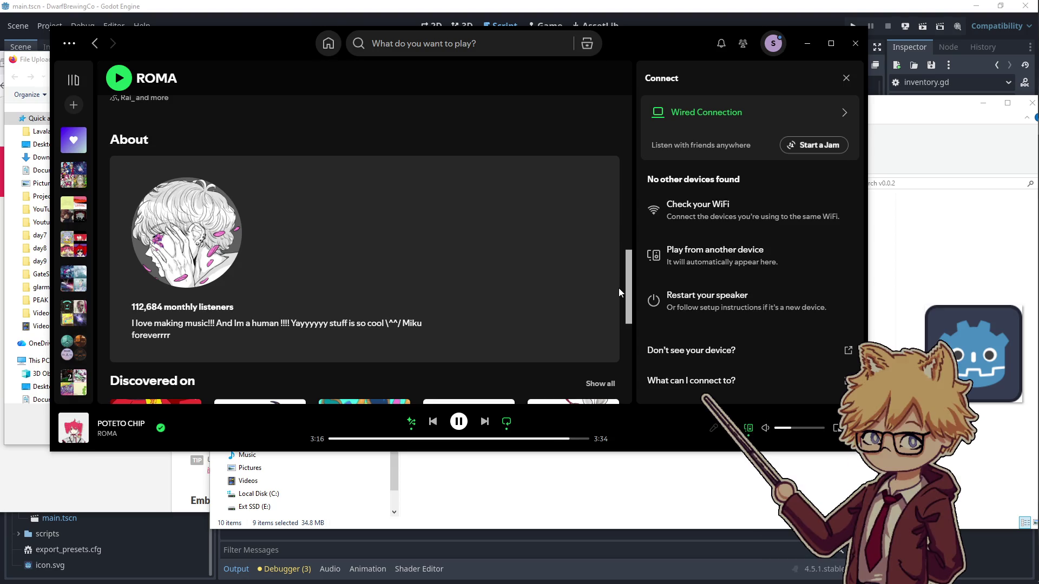
scroll(620, 292, "down", 1)
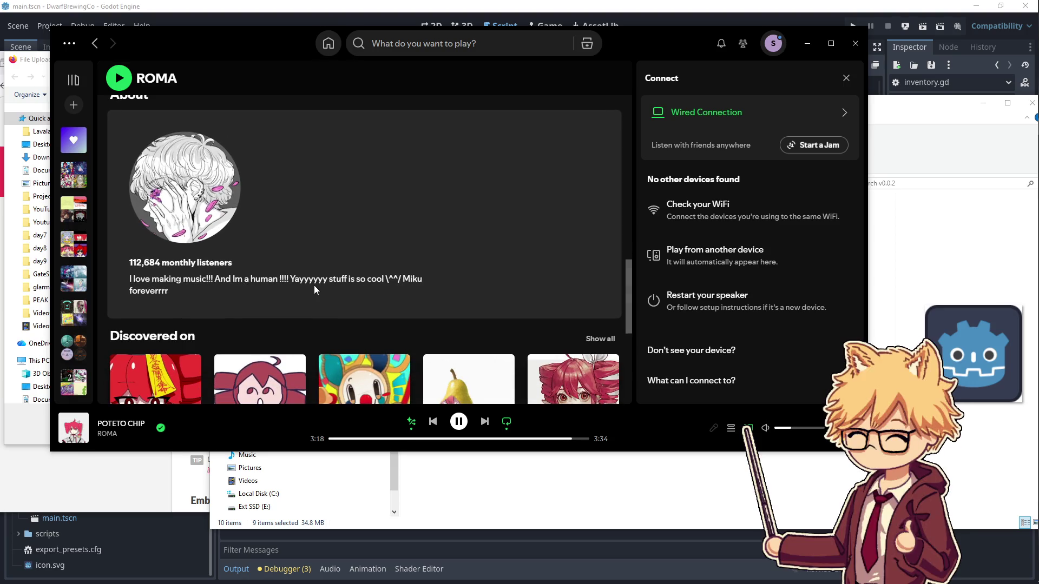
scroll(377, 287, "down", 2)
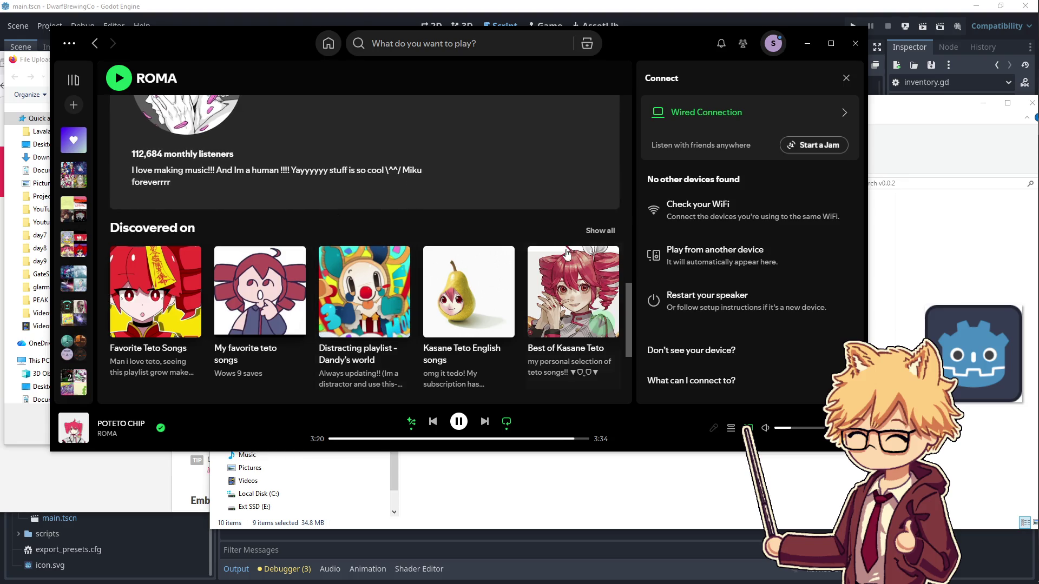
scroll(636, 345, "down", 1)
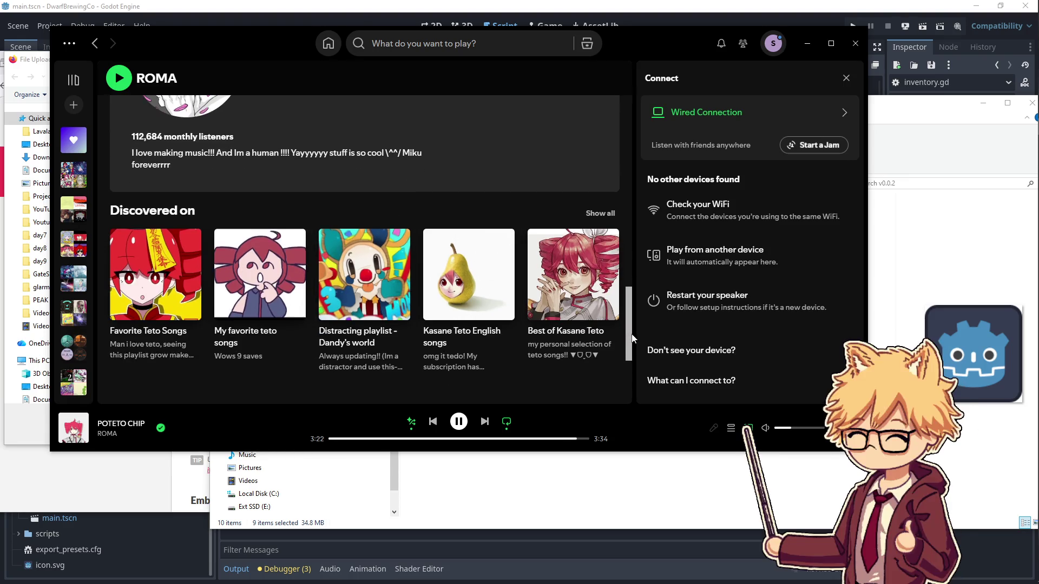
mouse_move(636, 345)
left_mouse_down()
mouse_move(631, 388)
mouse_move(631, 139)
left_mouse_up()
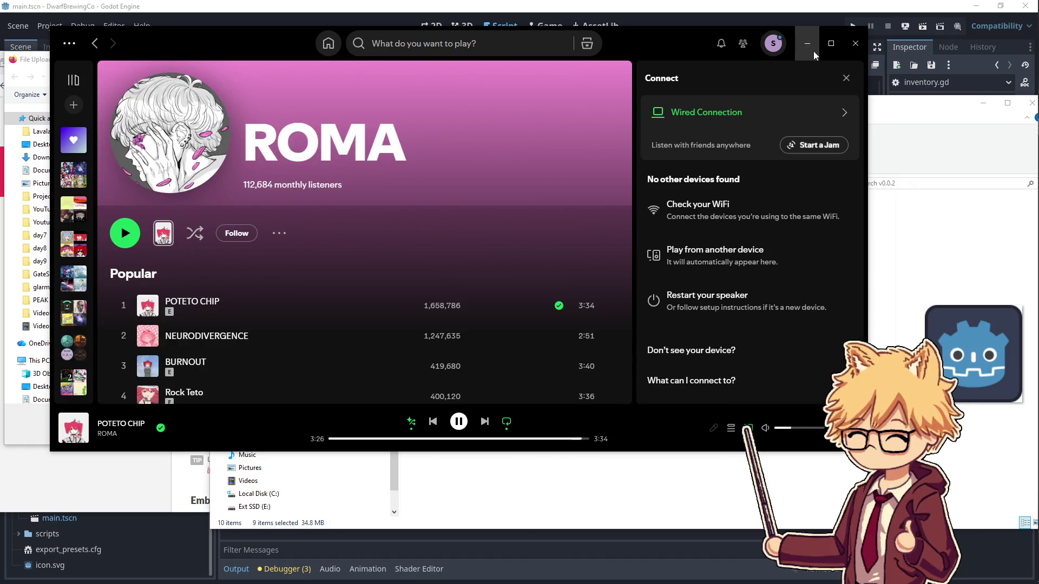
- Minimize Spotify and bring the itch.io File Upload dialog back to the front
left_click(808, 44)
left_click(567, 365)
left_click(186, 376)
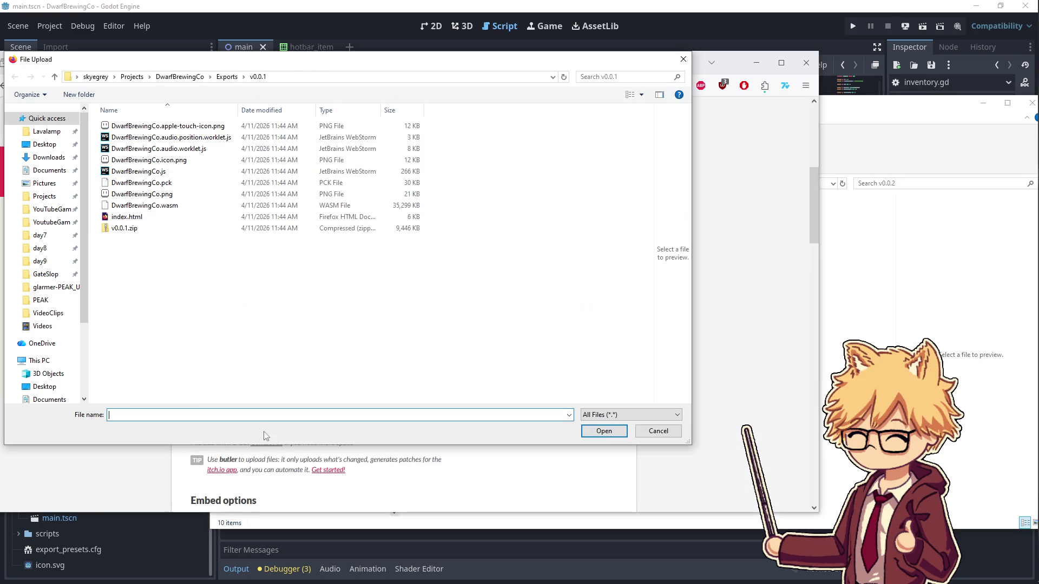
- Upload v0.0.2.zip from the Exports/v0.0.2 folder
left_click(227, 76)
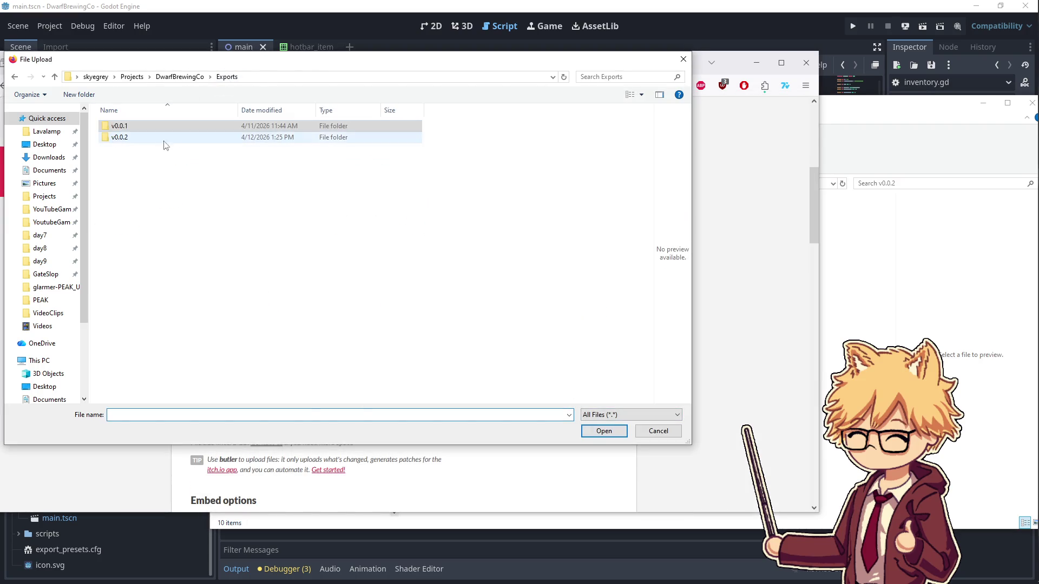
double_click(136, 137)
left_click(124, 228)
left_click(604, 431)
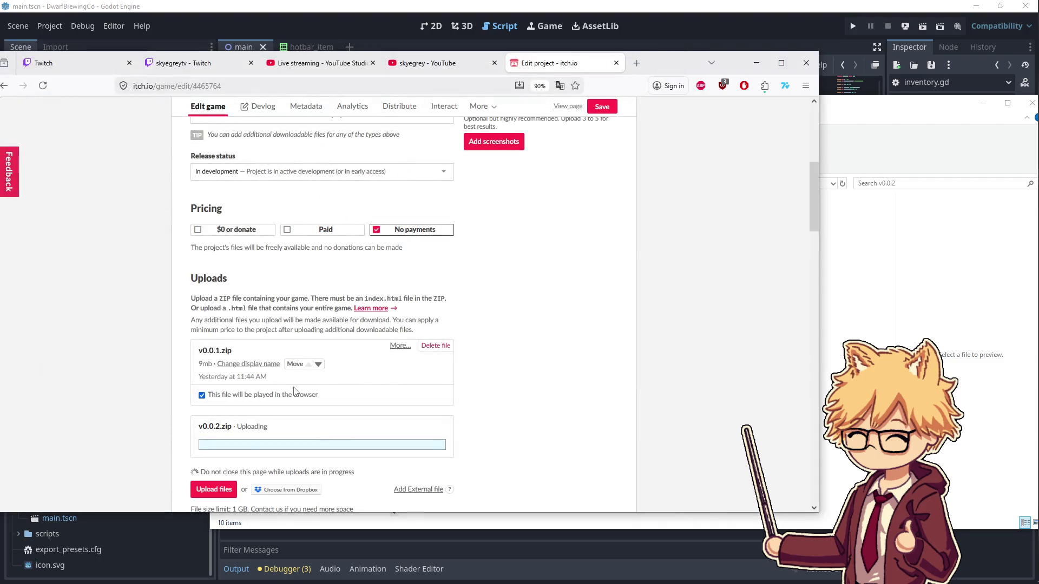
- Mark v0.0.2.zip as the file played in the browser, replacing v0.0.1.zip
scroll(201, 341, "down", 3)
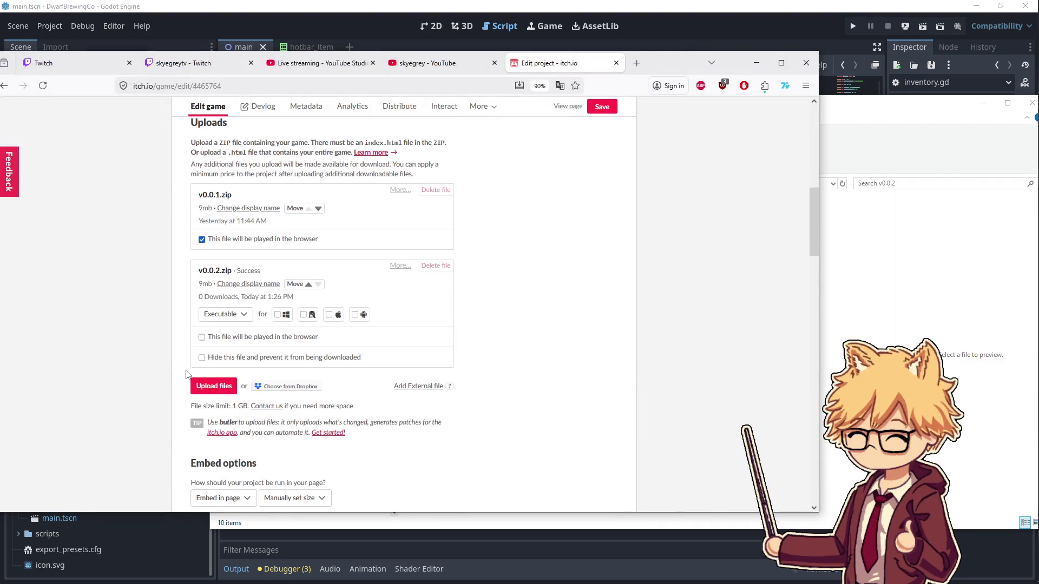
left_click(201, 338)
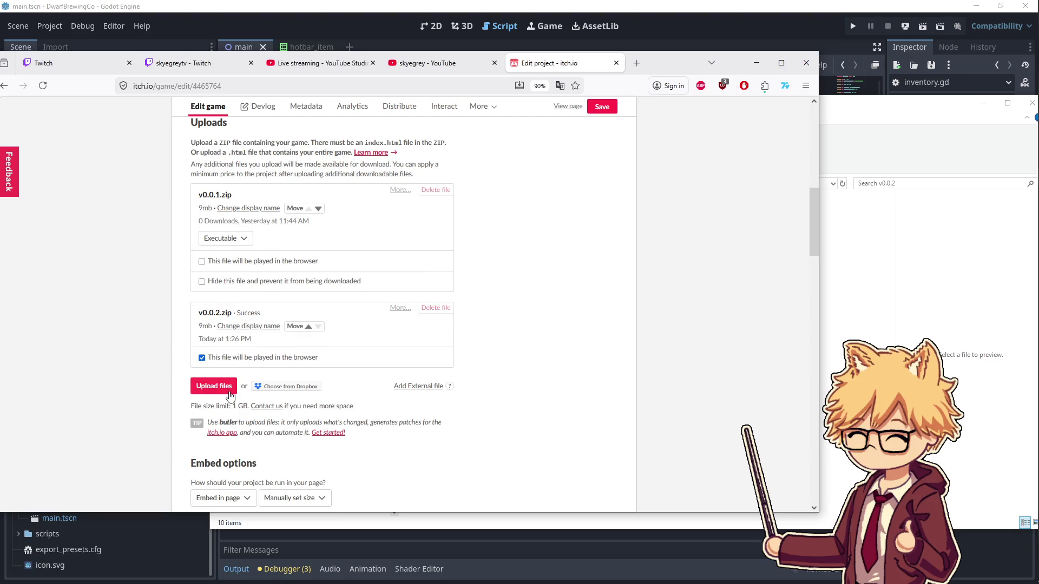
scroll(330, 358, "down", 4)
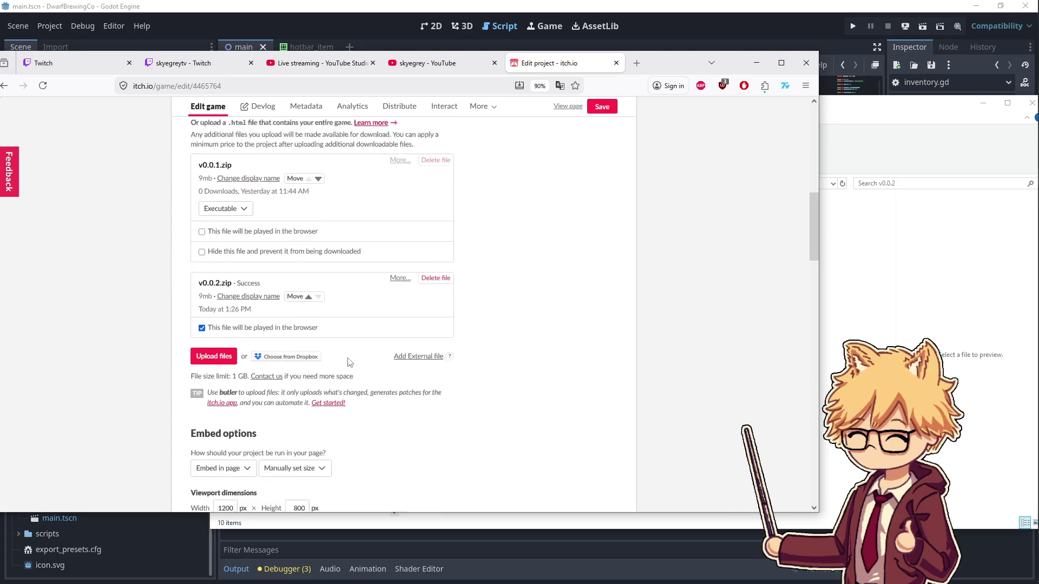
scroll(274, 349, "down", 1)
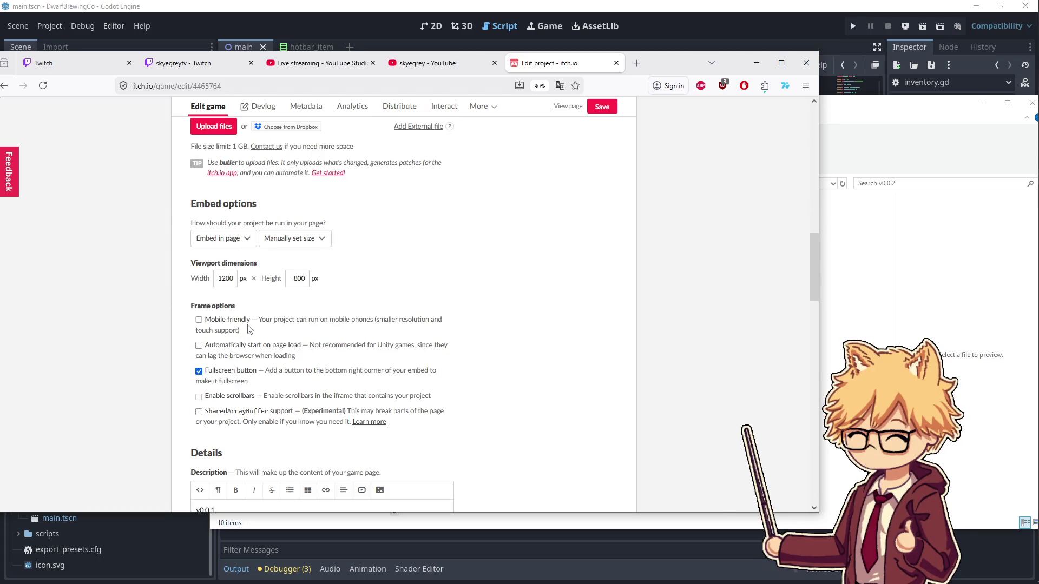
scroll(251, 328, "down", 6)
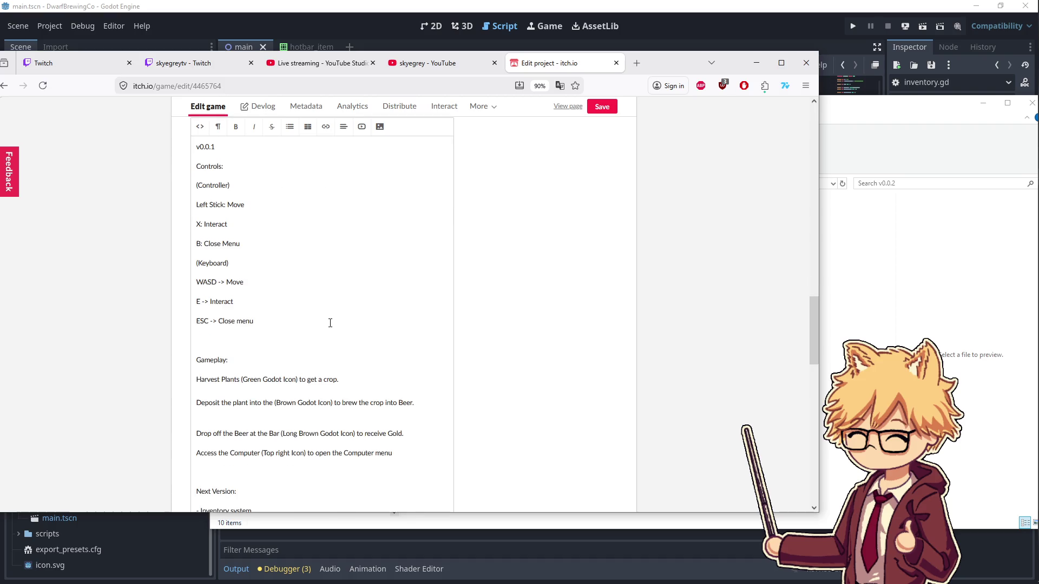
scroll(302, 308, "up", 1)
- Add a 'Trigger: Change selected item' control line below B: Close Menu and save the description
left_click(277, 295)
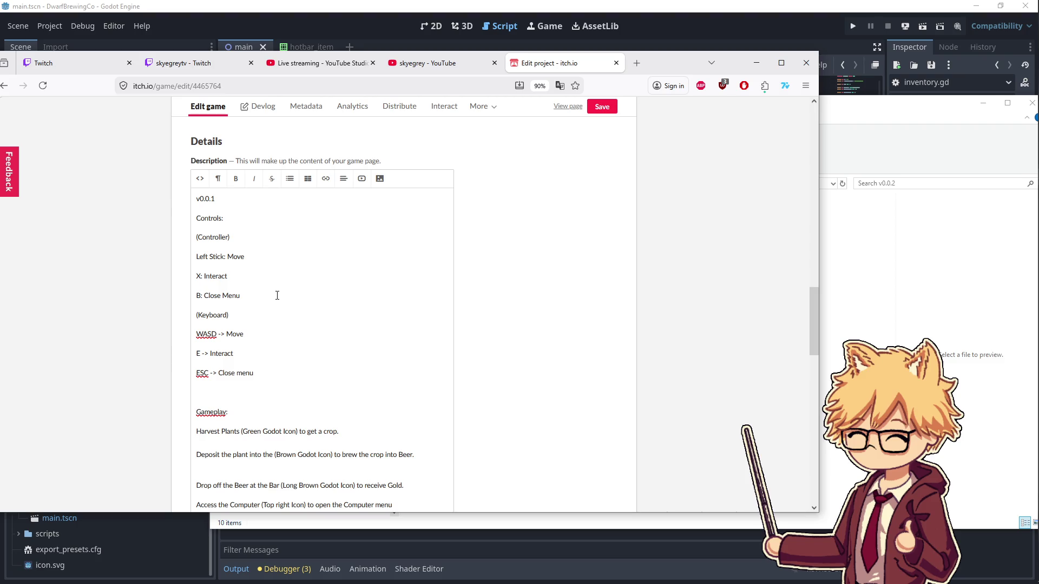
key("Return")
type("Right Trigger / Le")
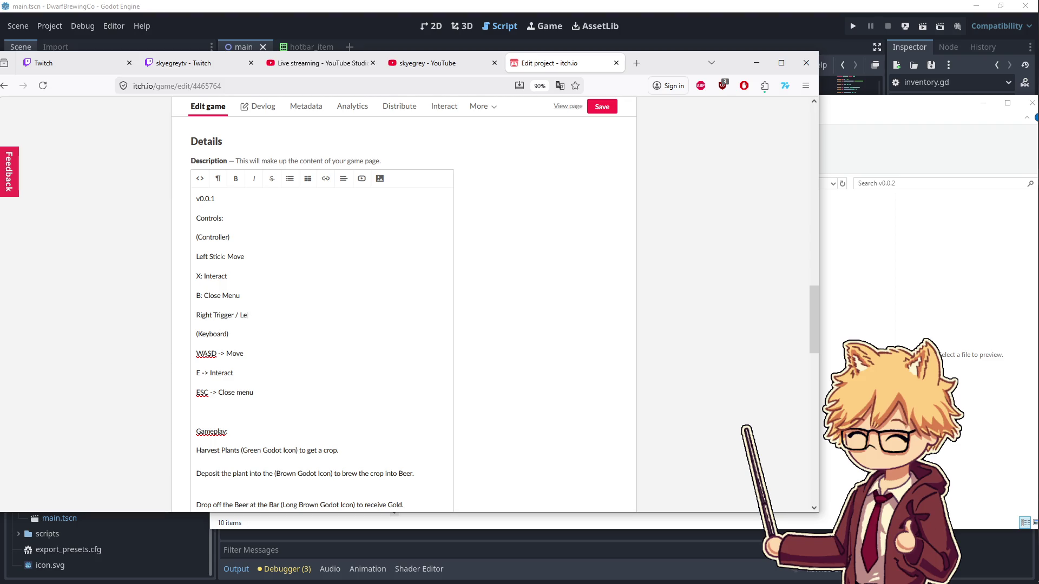
type(": Change selected item")
key("ctrl+s")
key("Escape")
left_click_drag(230, 335, 177, 321)
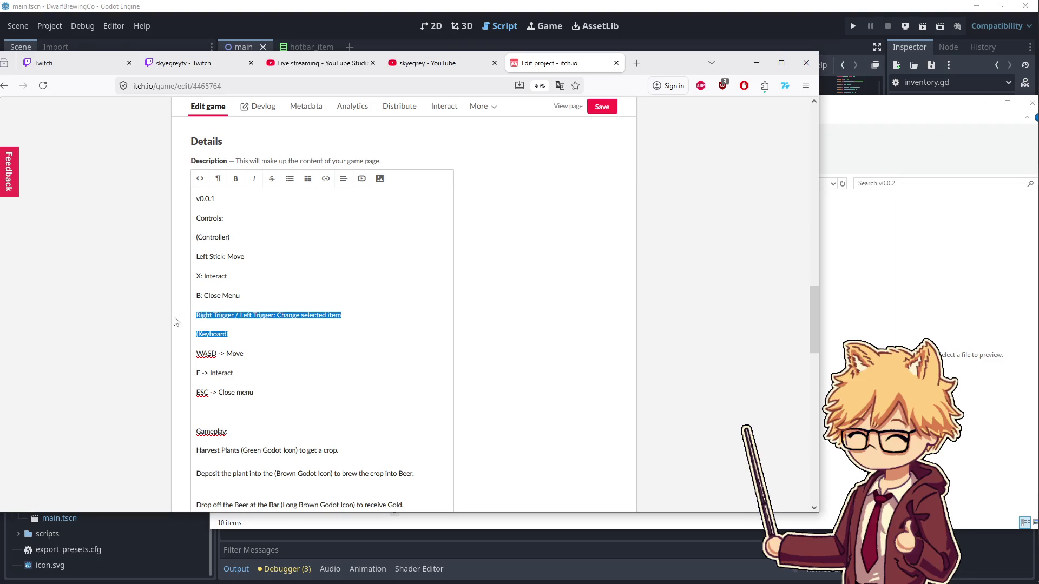
left_click(601, 112)
- Delete the '- Inventory system' line from the Next Version list
scroll(349, 344, "down", 3)
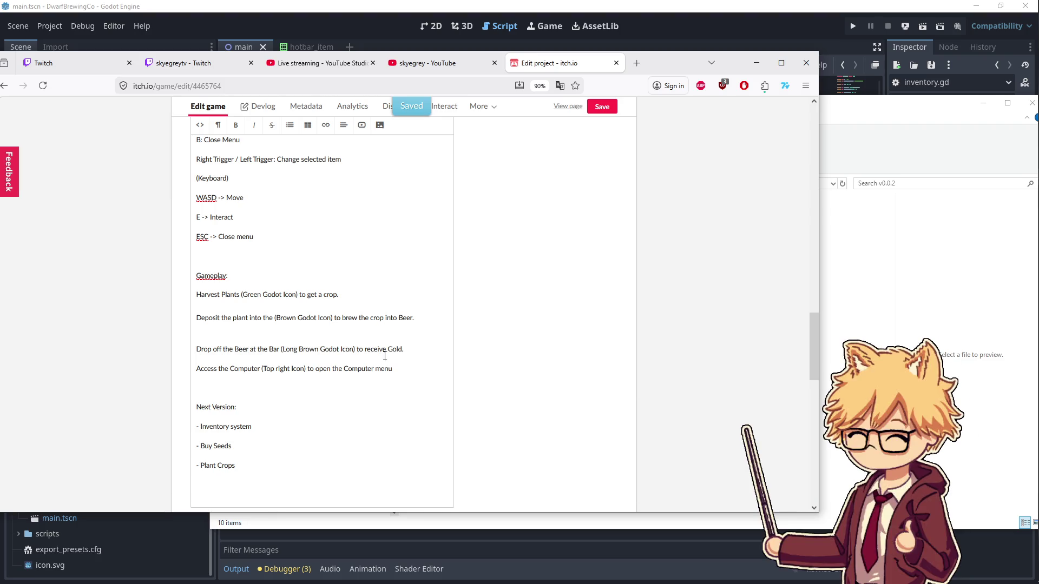
scroll(513, 348, "down", 5)
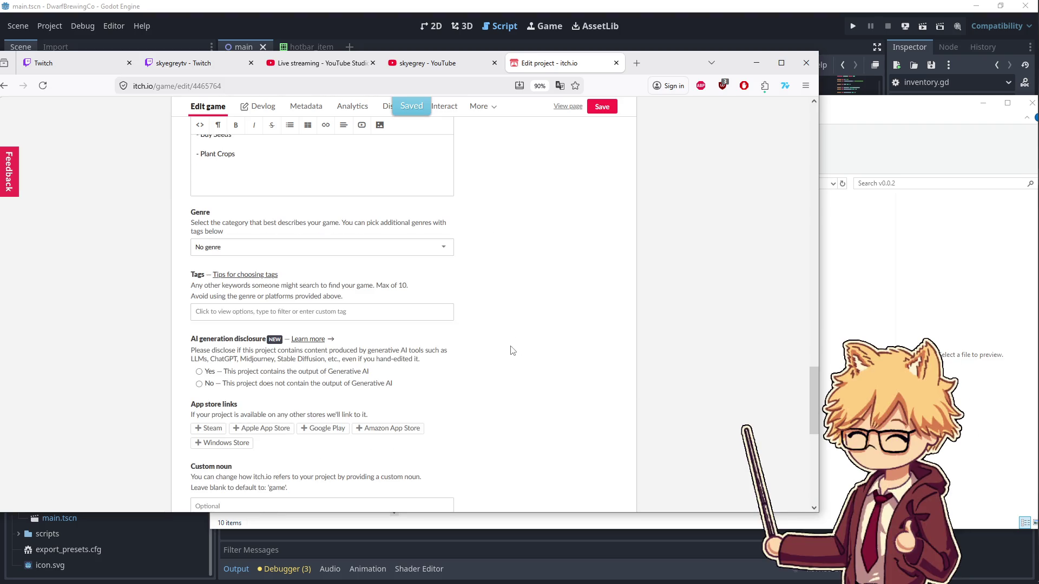
scroll(398, 327, "up", 4)
left_click_drag(261, 360, 199, 330)
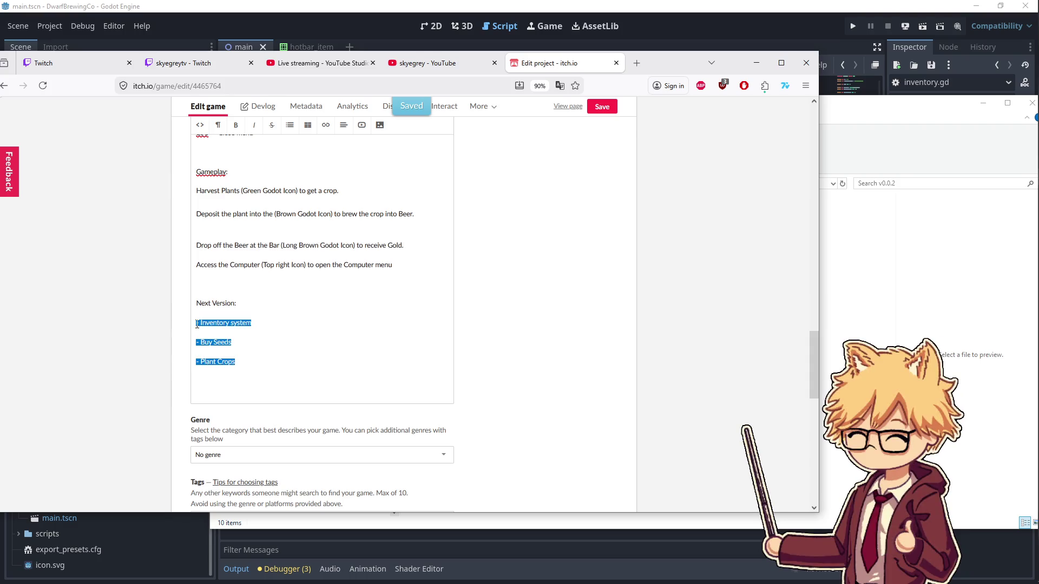
left_click(255, 339)
left_click_drag(280, 323, 190, 323)
key("BackSpace")
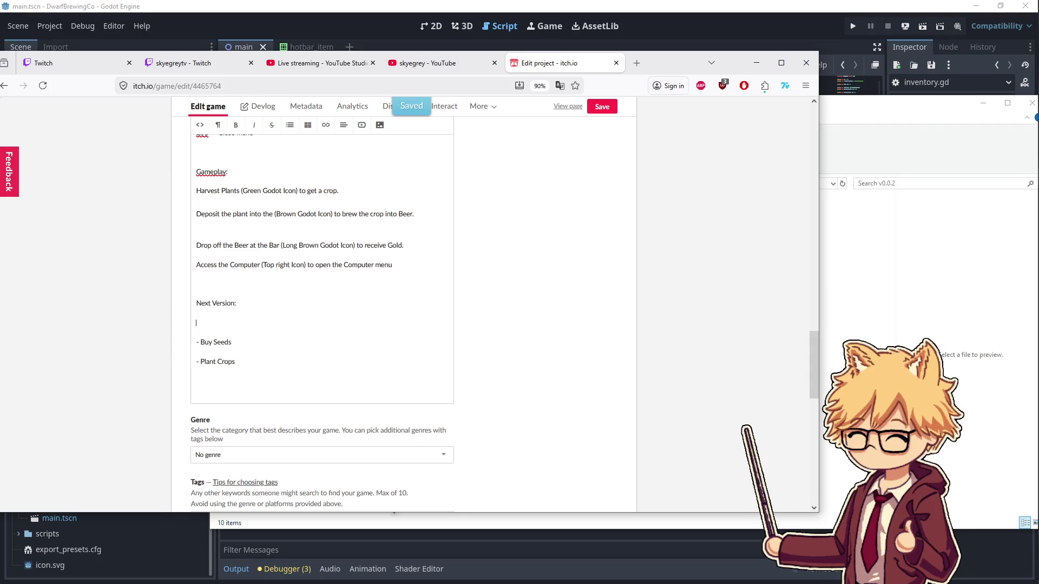
key("BackSpace")
- Replace the Buy Seeds and Plant Crops lines with Crop updates, Planting and Harvesting
left_click_drag(263, 349, 189, 325)
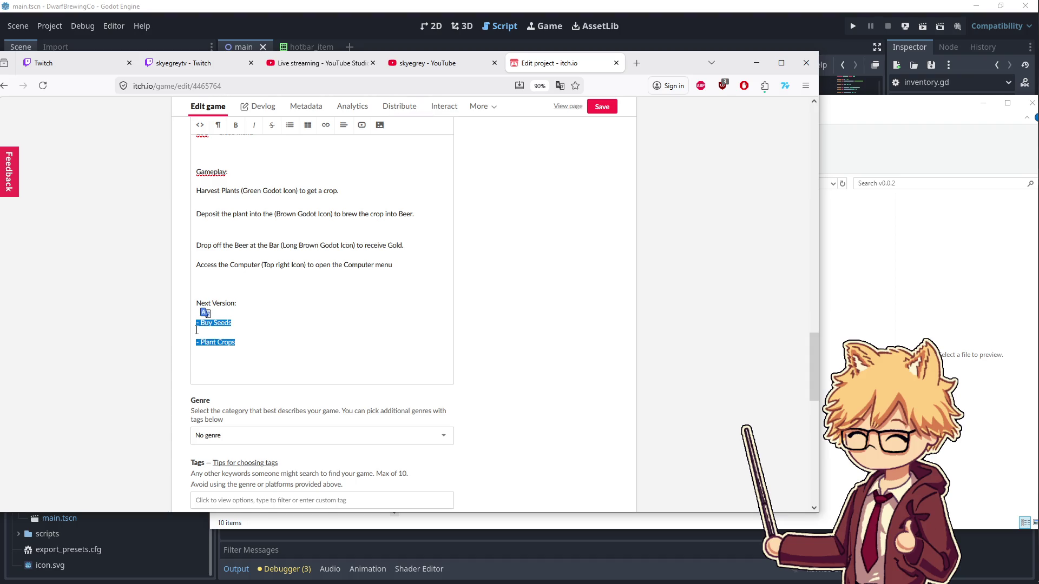
type("- Crop updates")
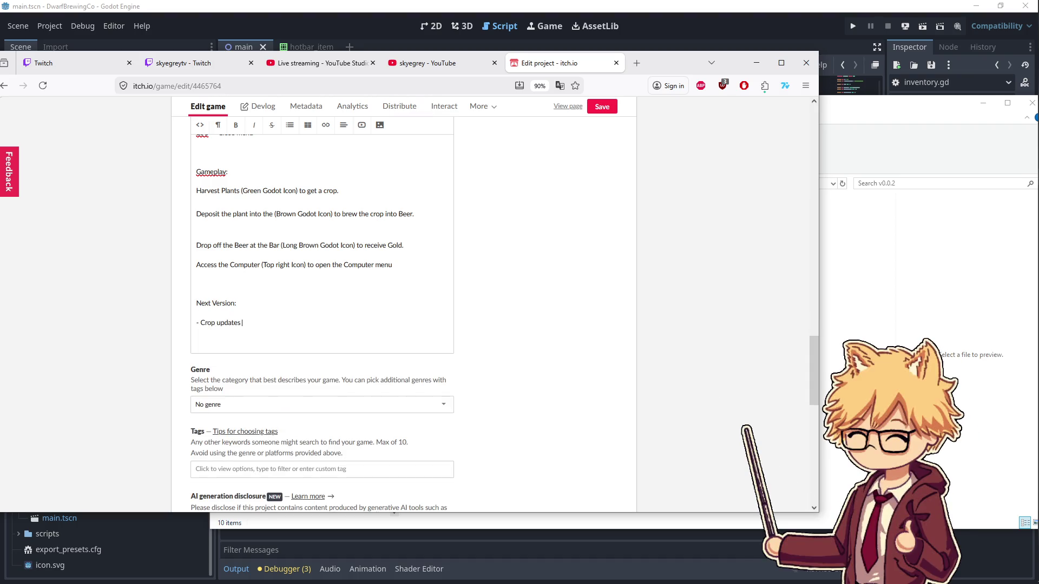
key("Return")
left_click(319, 415)
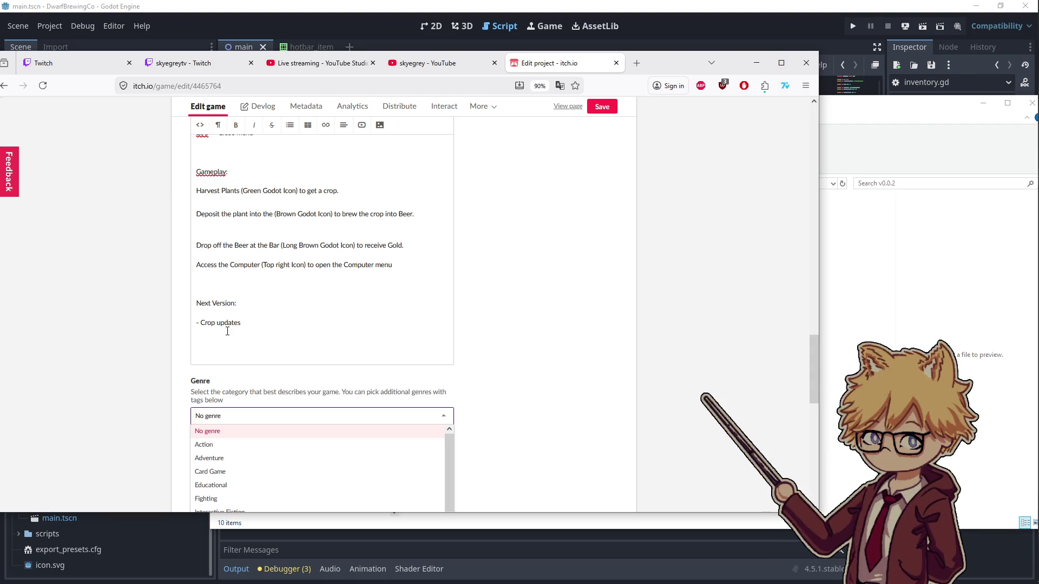
left_click(212, 344)
type("- P")
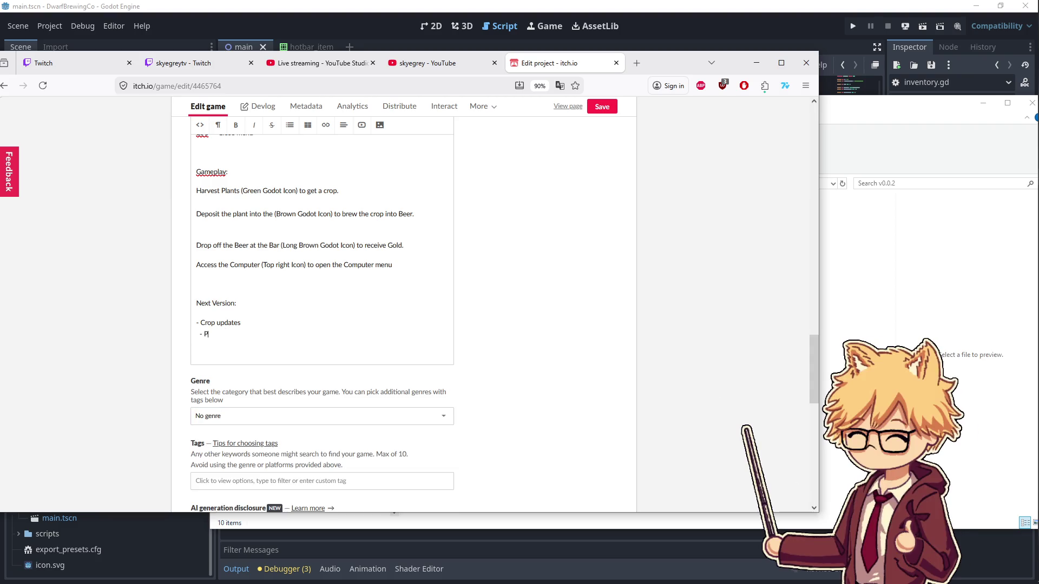
type("lanting")
key("Return")
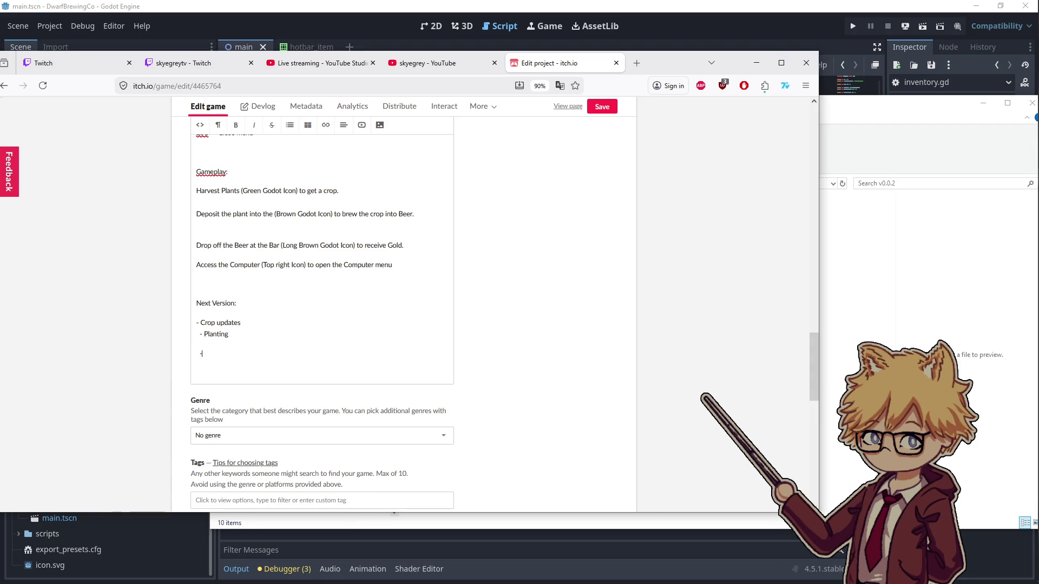
key("BackSpace")
type("sting")
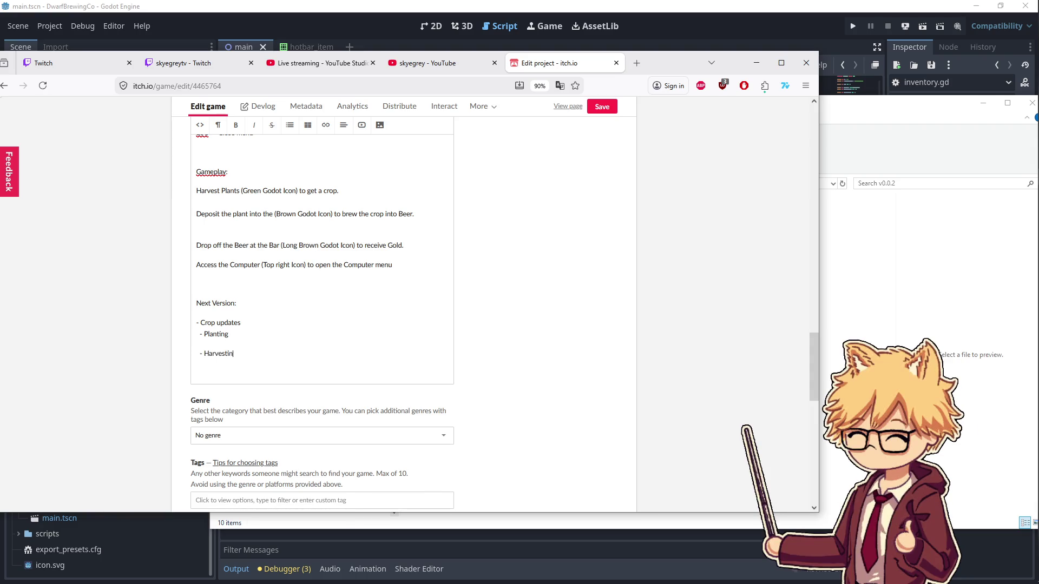